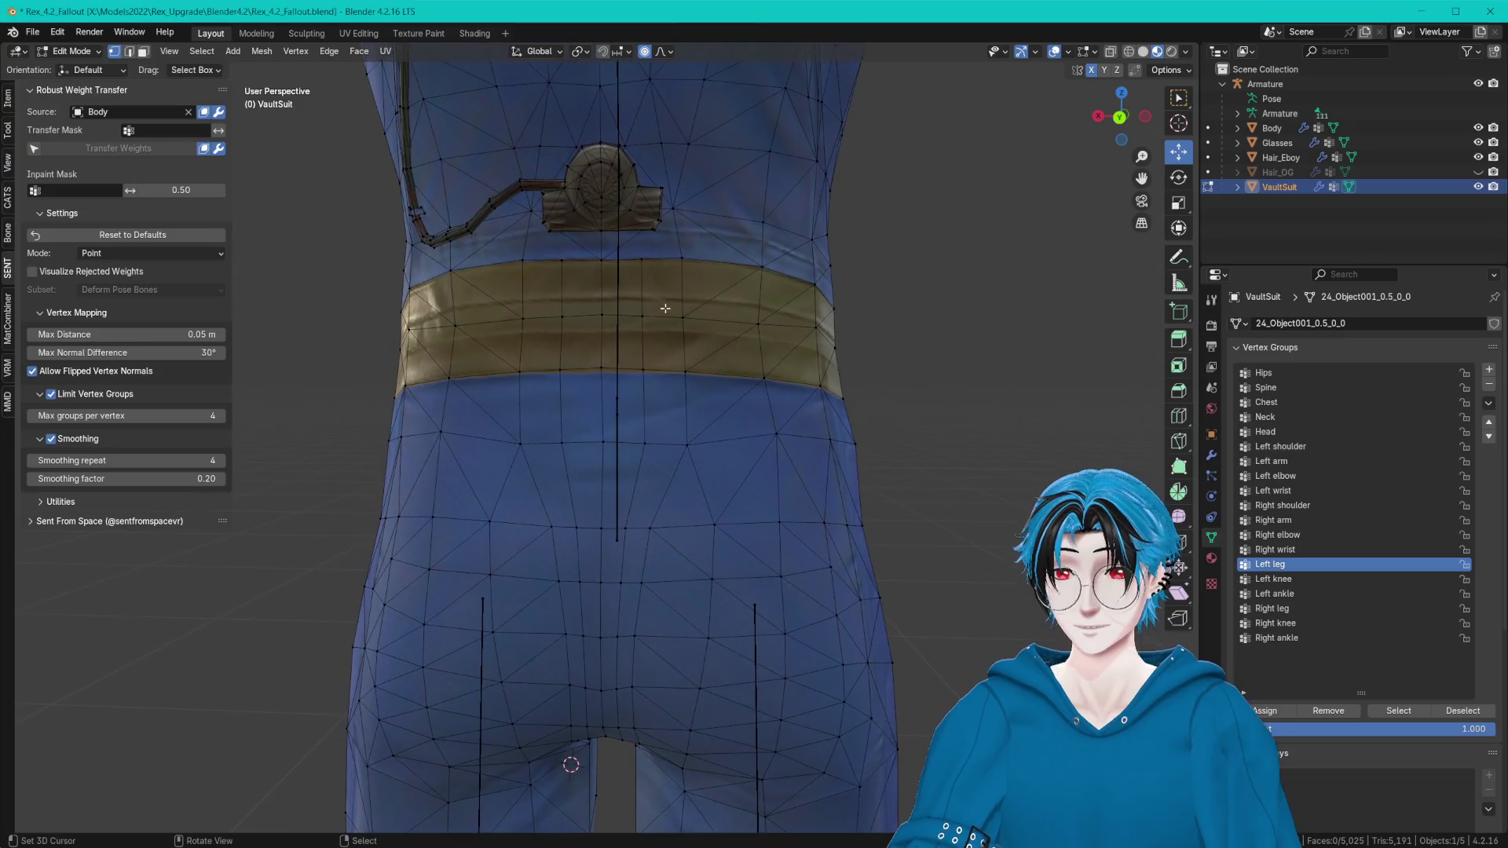
# Dissolve two selected edges across the VaultSuit belt.
pyautogui.click(650, 262)
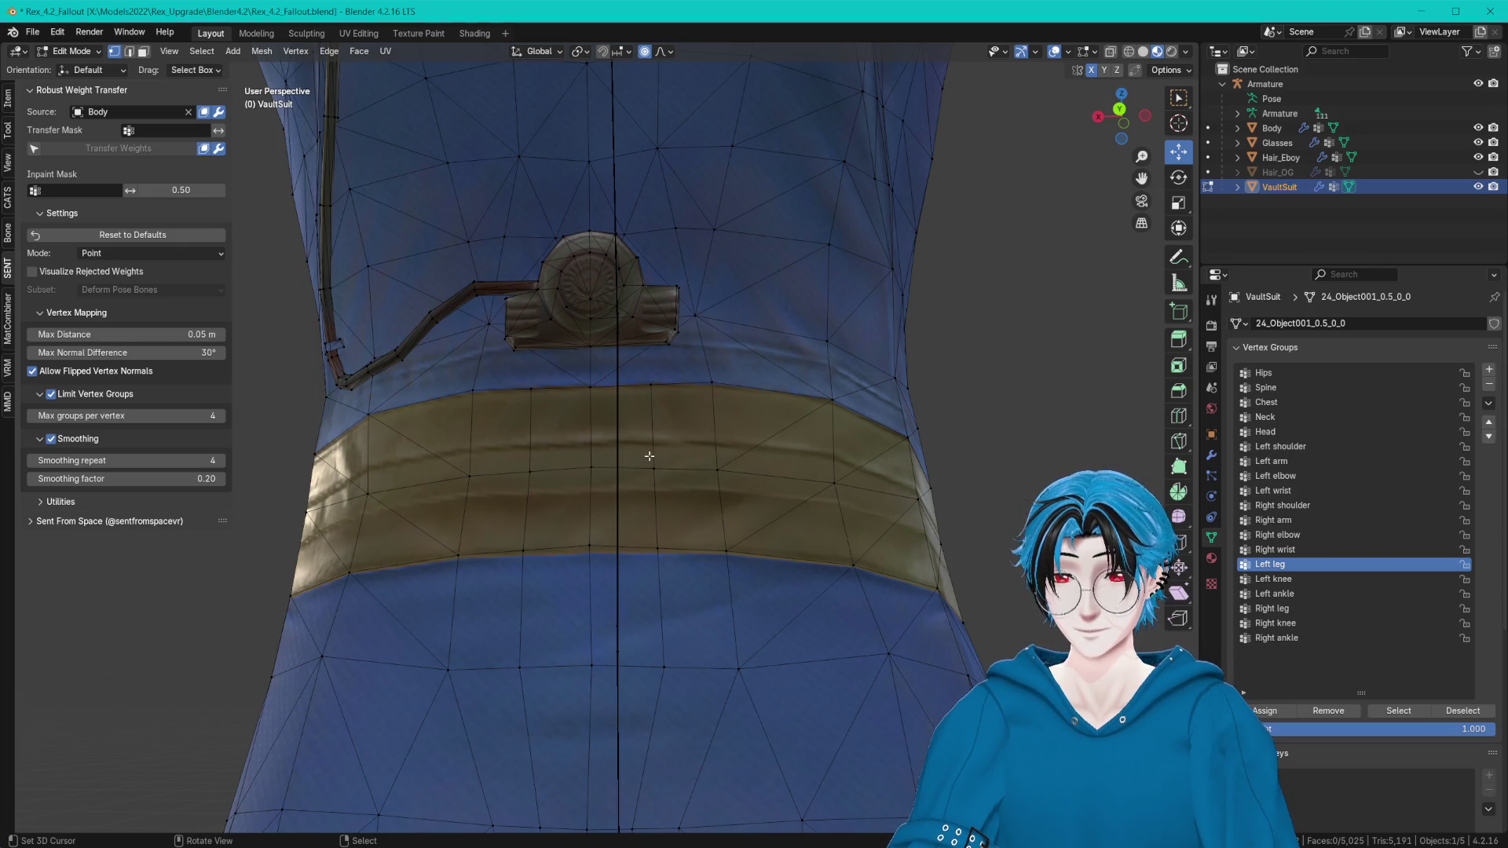
pyautogui.moveTo(650, 456); pyautogui.dragTo(664, 459, button='middle')
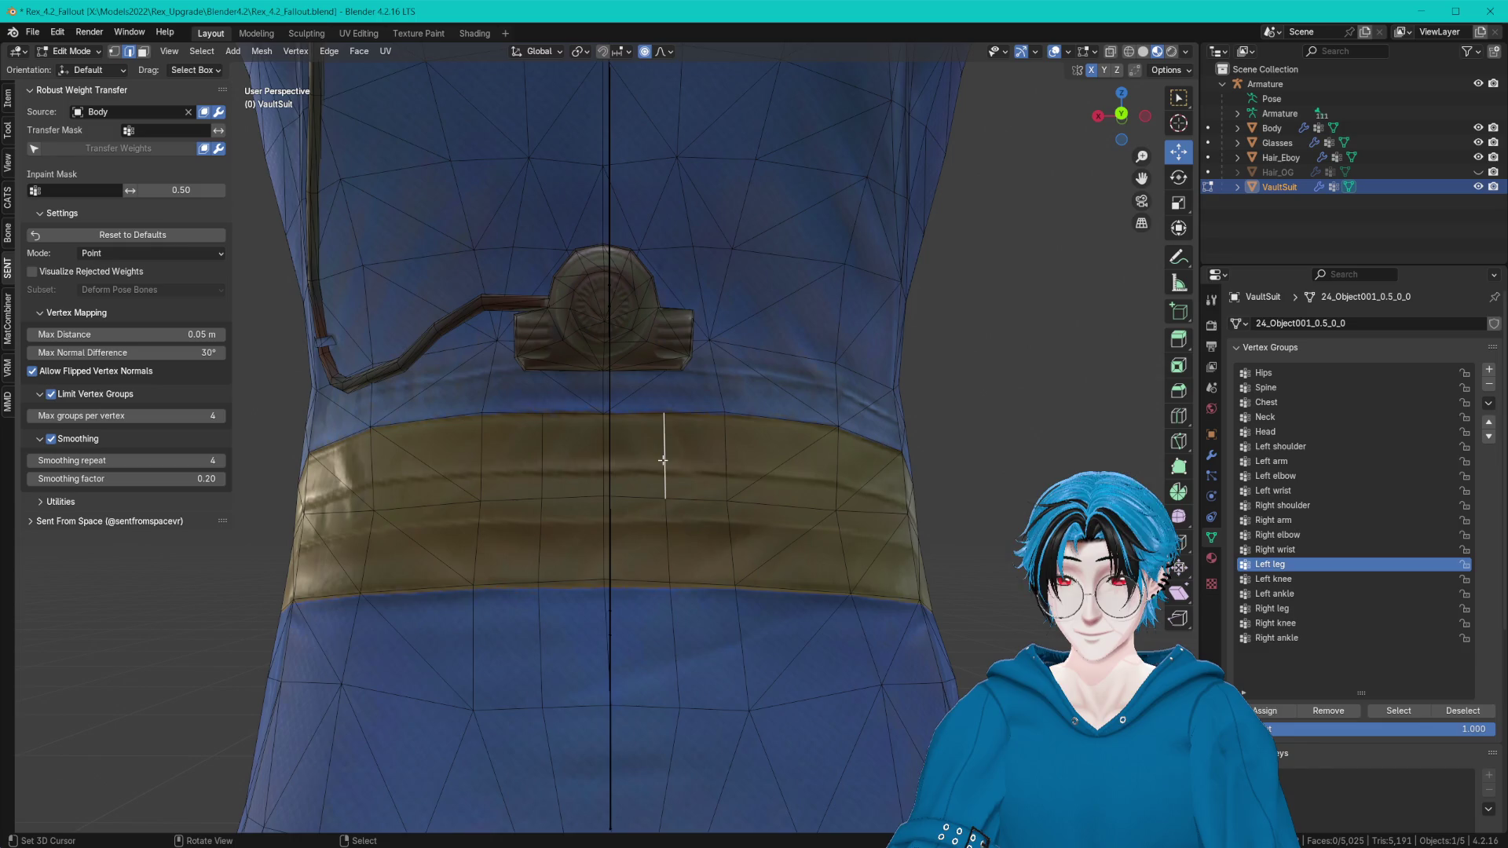
pyautogui.keyDown('shift'); pyautogui.click(540, 471); pyautogui.keyUp('shift')
pyautogui.hotkey('ctrl', 'x')
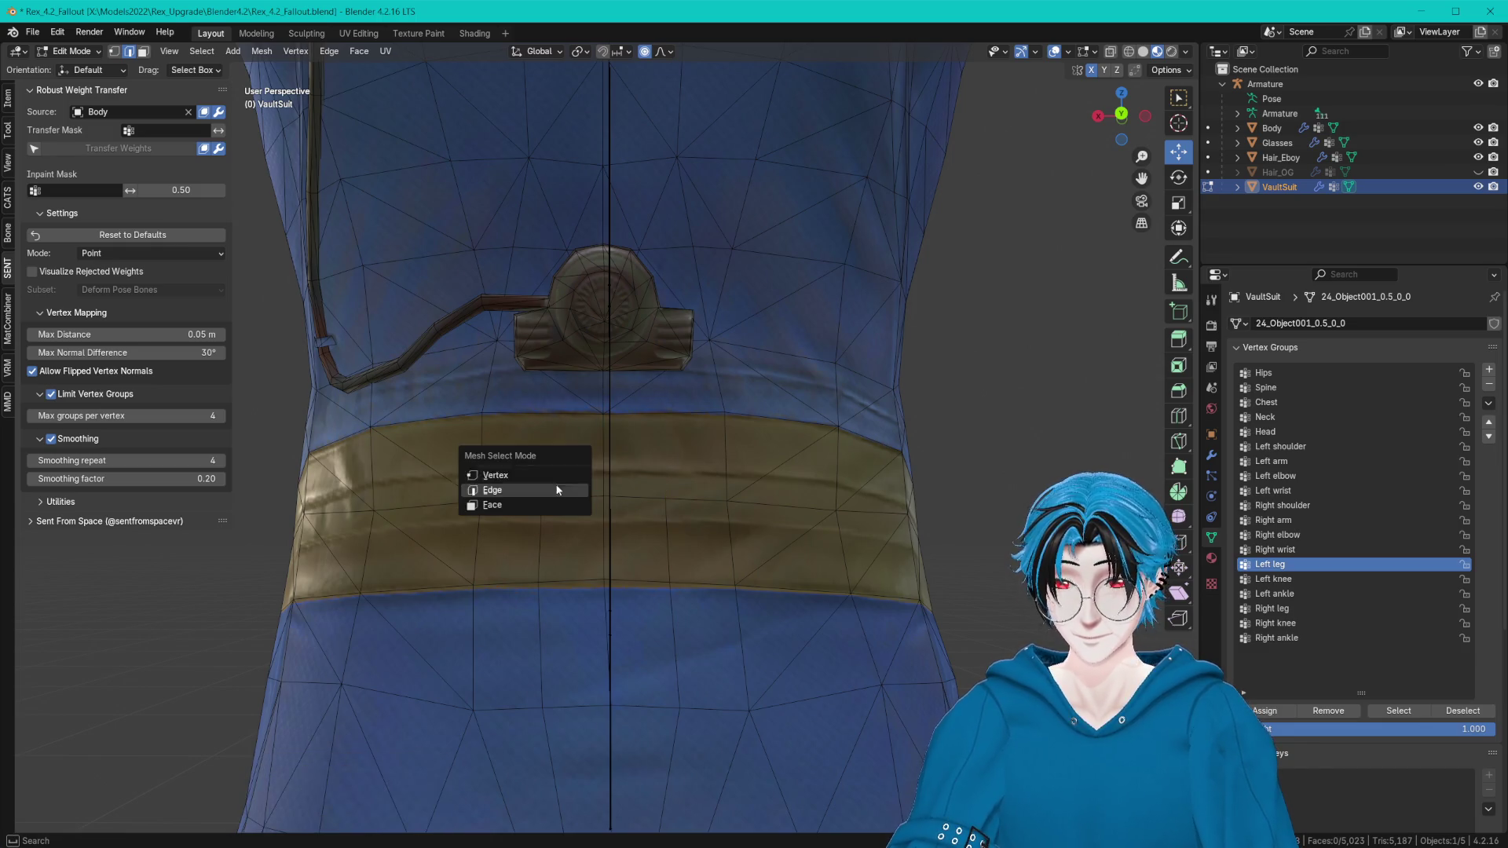
# Save the blend file and return the suit to Object Mode.
pyautogui.click(541, 497)
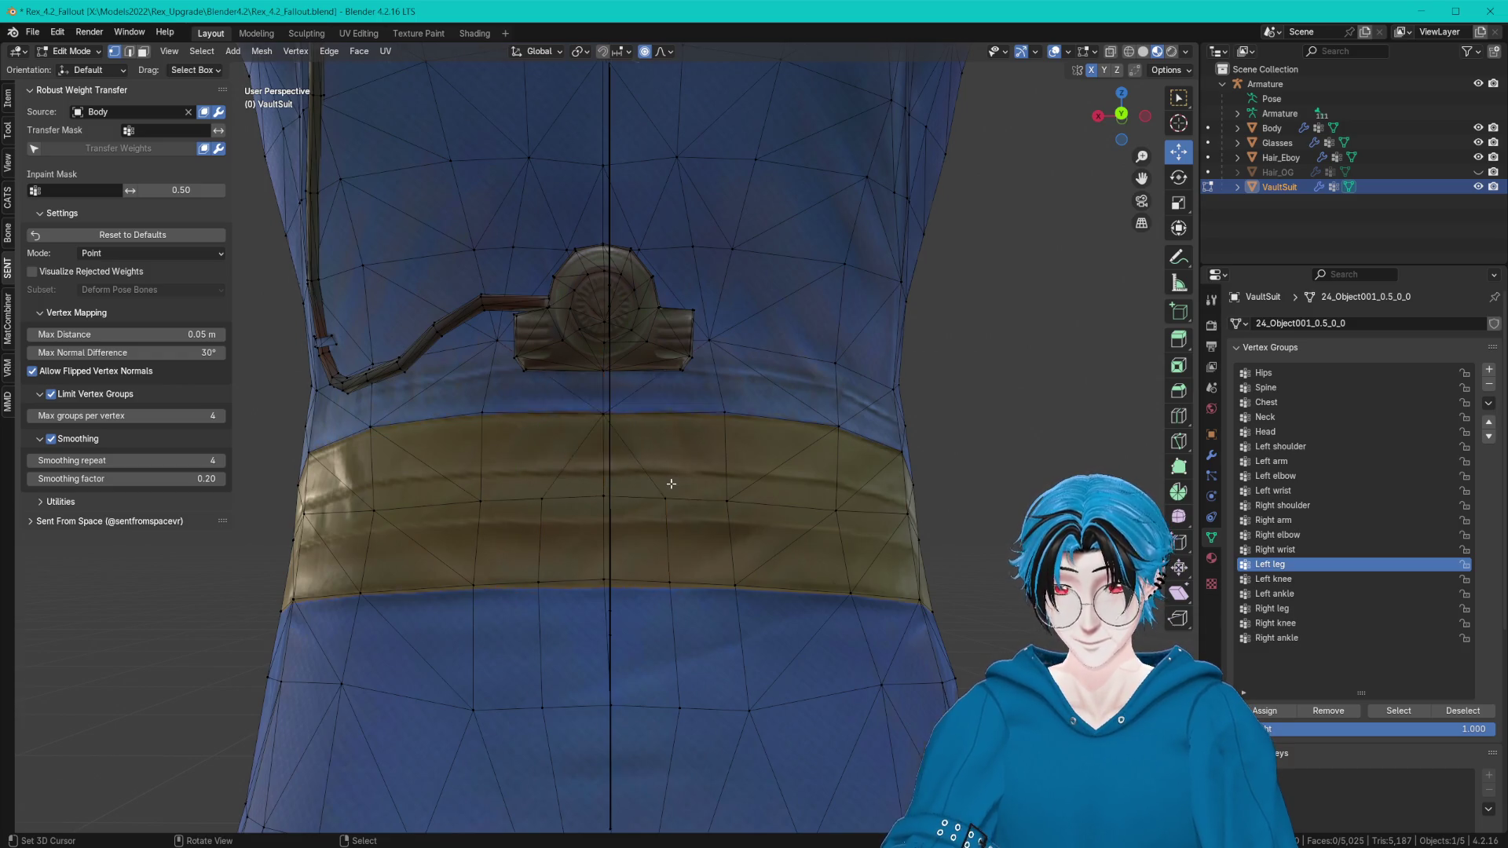
pyautogui.scroll(-2, 670, 483)
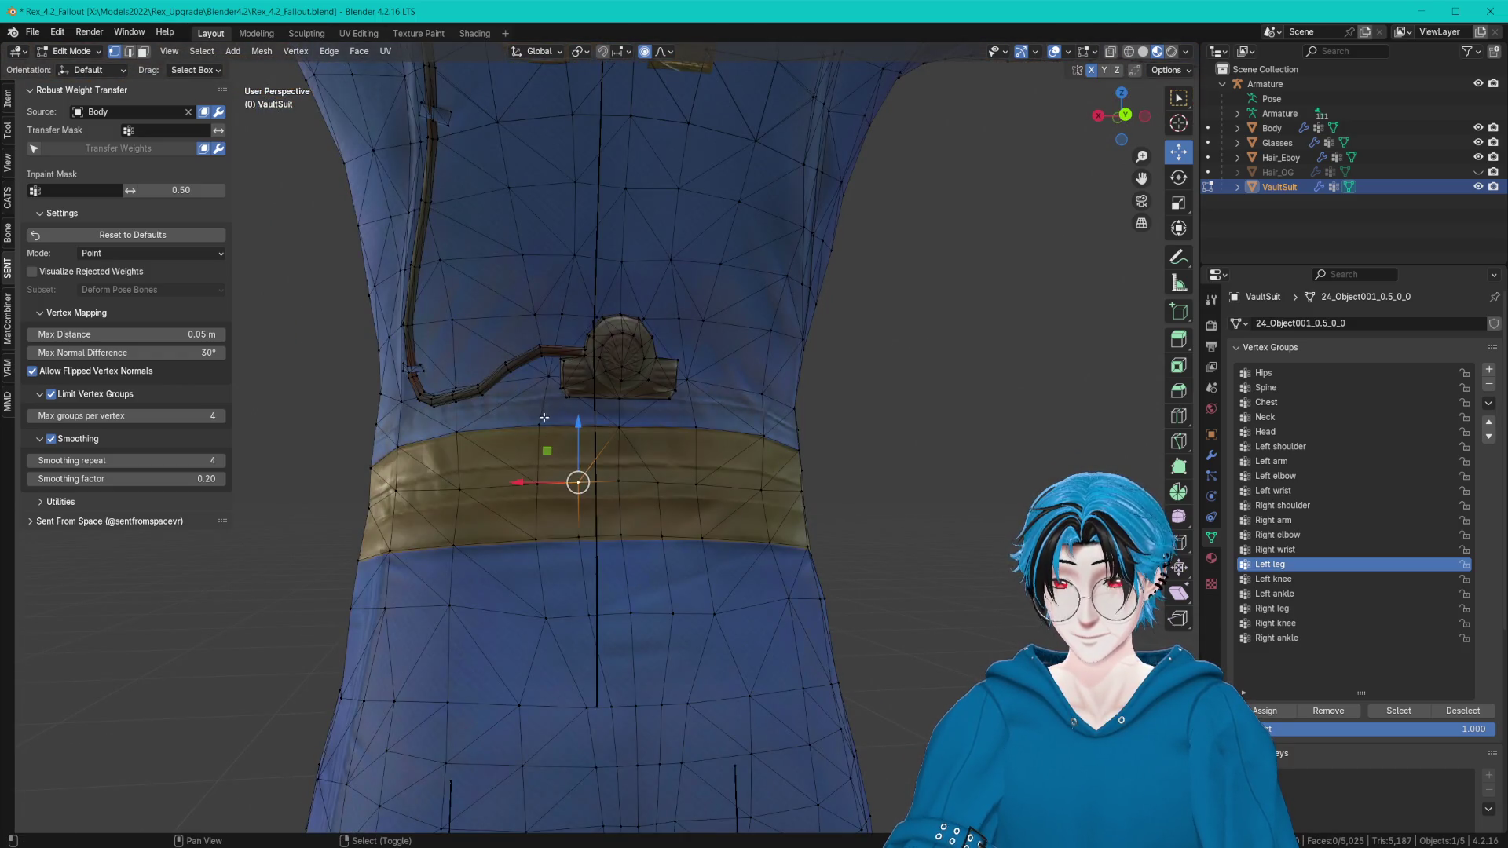
pyautogui.scroll(3, 596, 469)
pyautogui.scroll(-2, 786, 424)
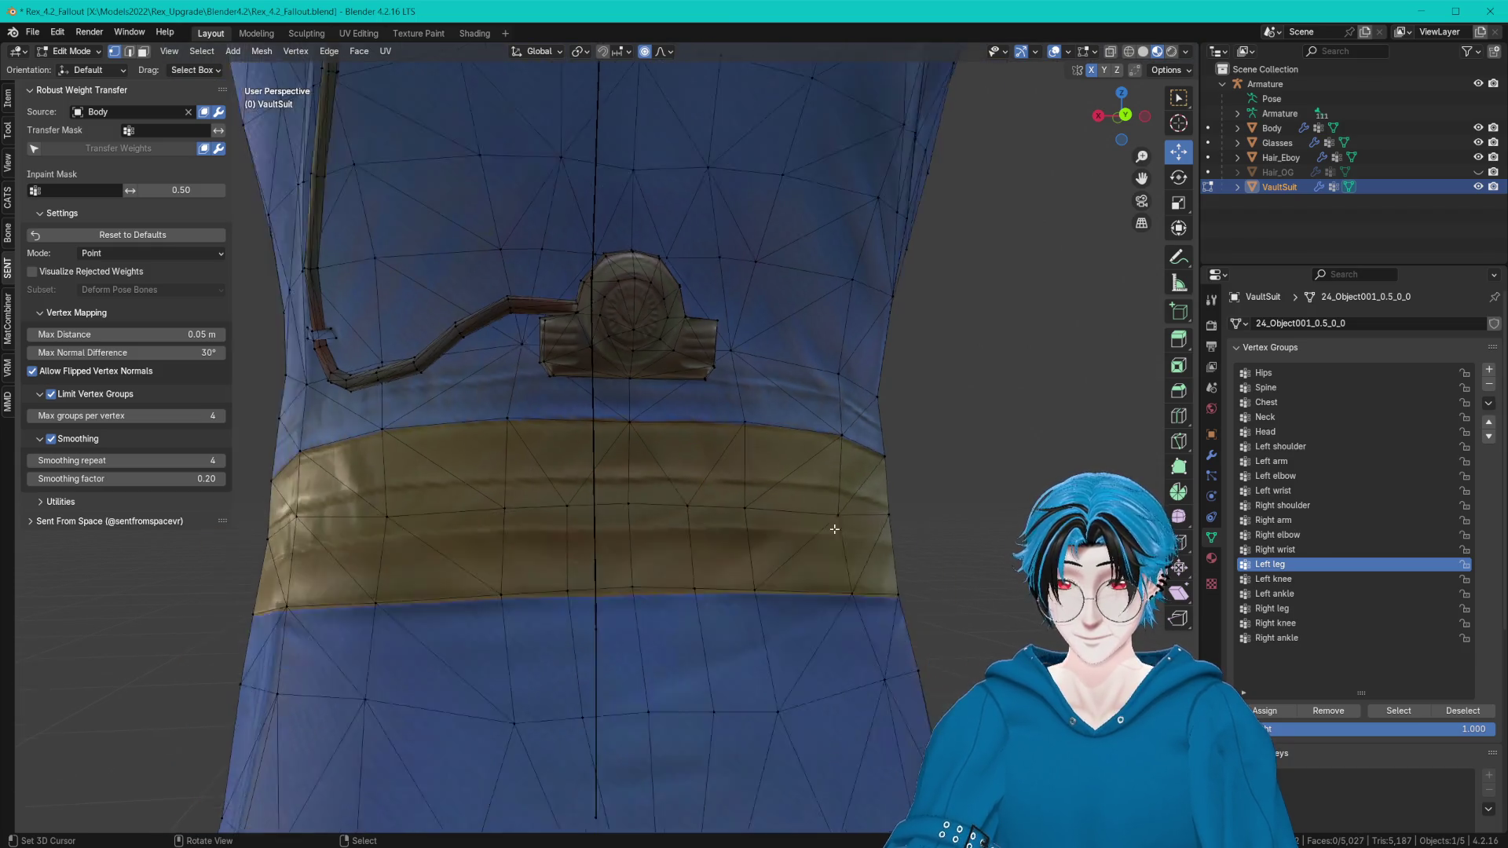
pyautogui.moveTo(785, 425)
pyautogui.mouseDown(button='middle')
pyautogui.moveTo(772, 378)
pyautogui.moveTo(754, 371)
pyautogui.moveTo(740, 397)
pyautogui.moveTo(746, 371)
pyautogui.mouseUp(button='middle')
pyautogui.scroll(-2, 772, 377)
pyautogui.scroll(4, 765, 350)
pyautogui.hotkey('ctrl', 's')
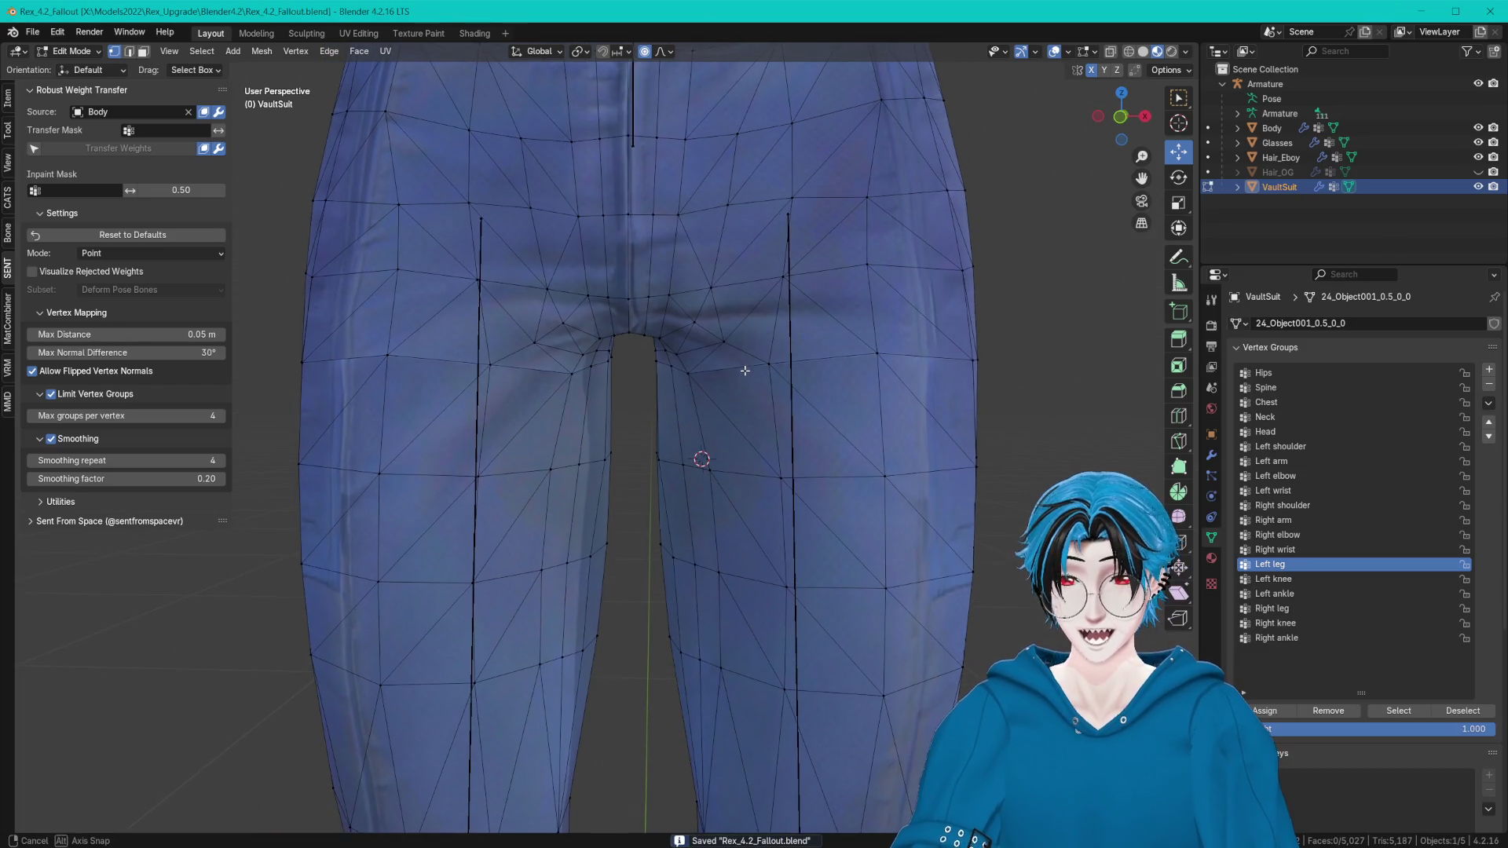
pyautogui.press('Tab')
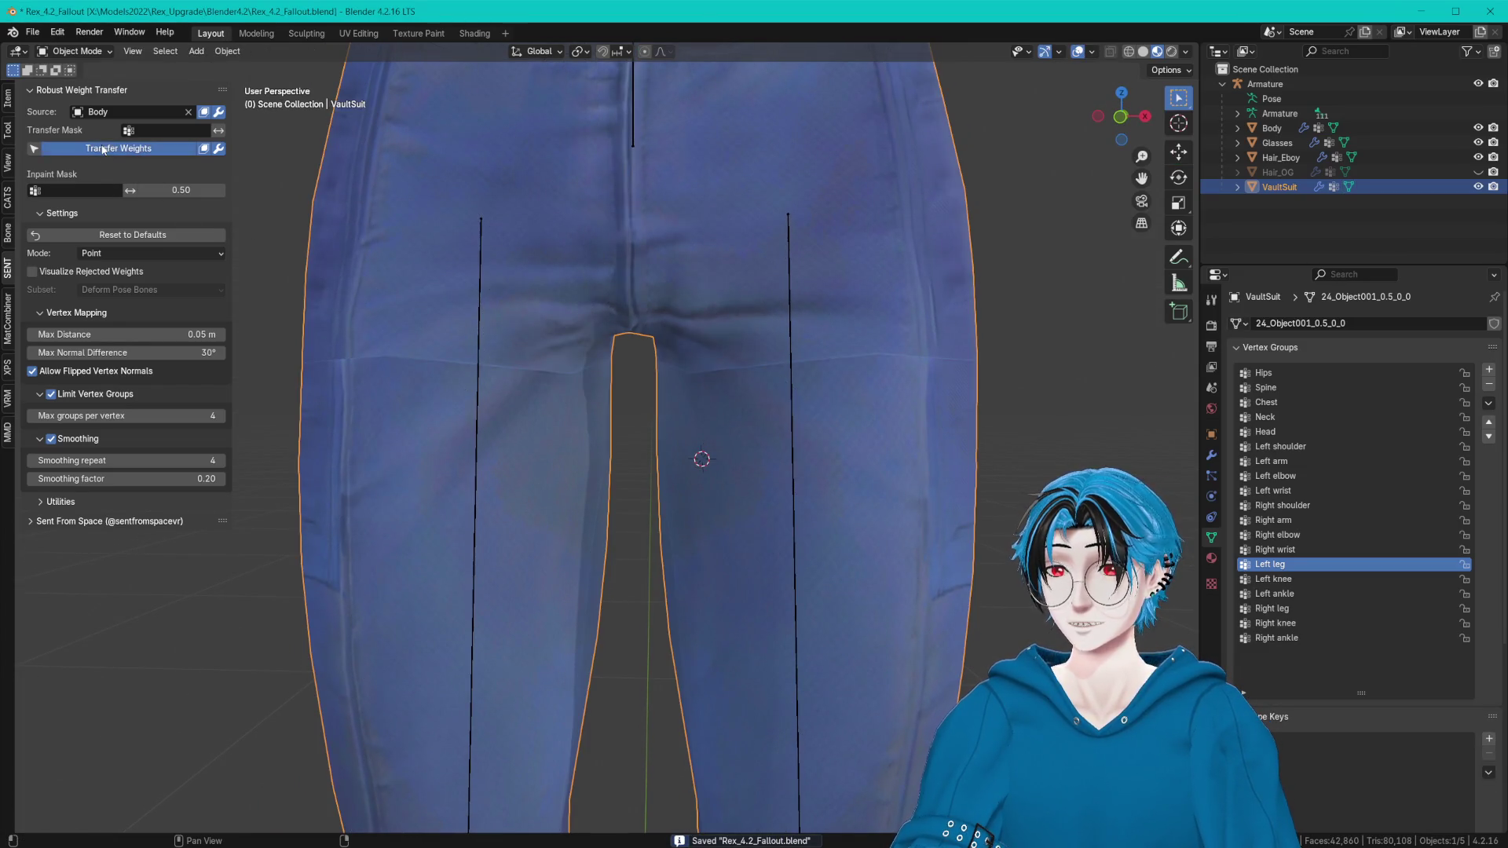
# Transfer the Body weights onto the VaultSuit and start a CATS pose test of the left leg.
pyautogui.click(8, 199)
pyautogui.click(117, 210)
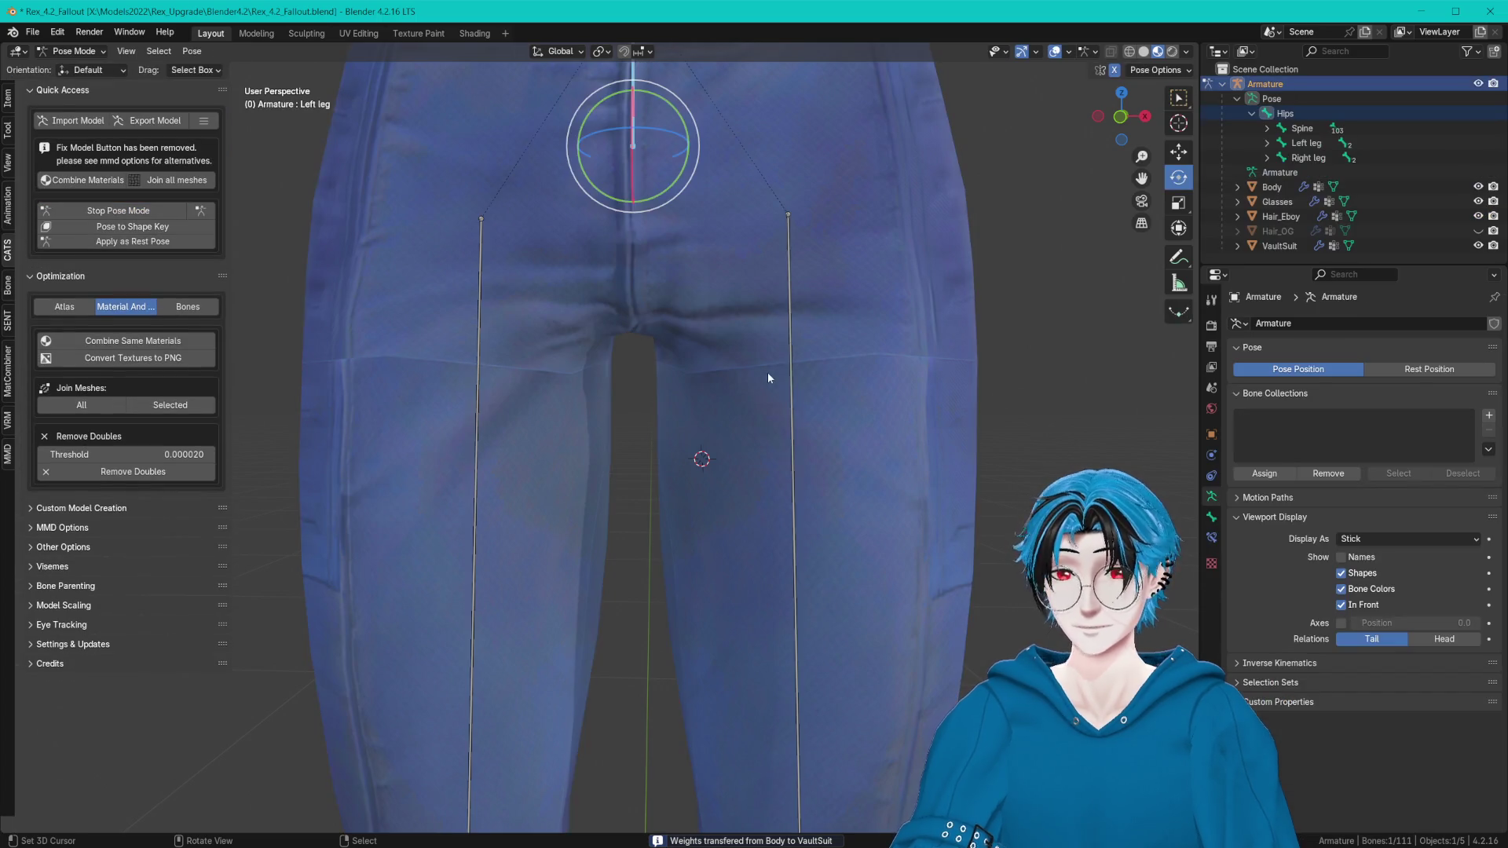
pyautogui.click(789, 330)
pyautogui.moveTo(818, 182); pyautogui.dragTo(780, 259)
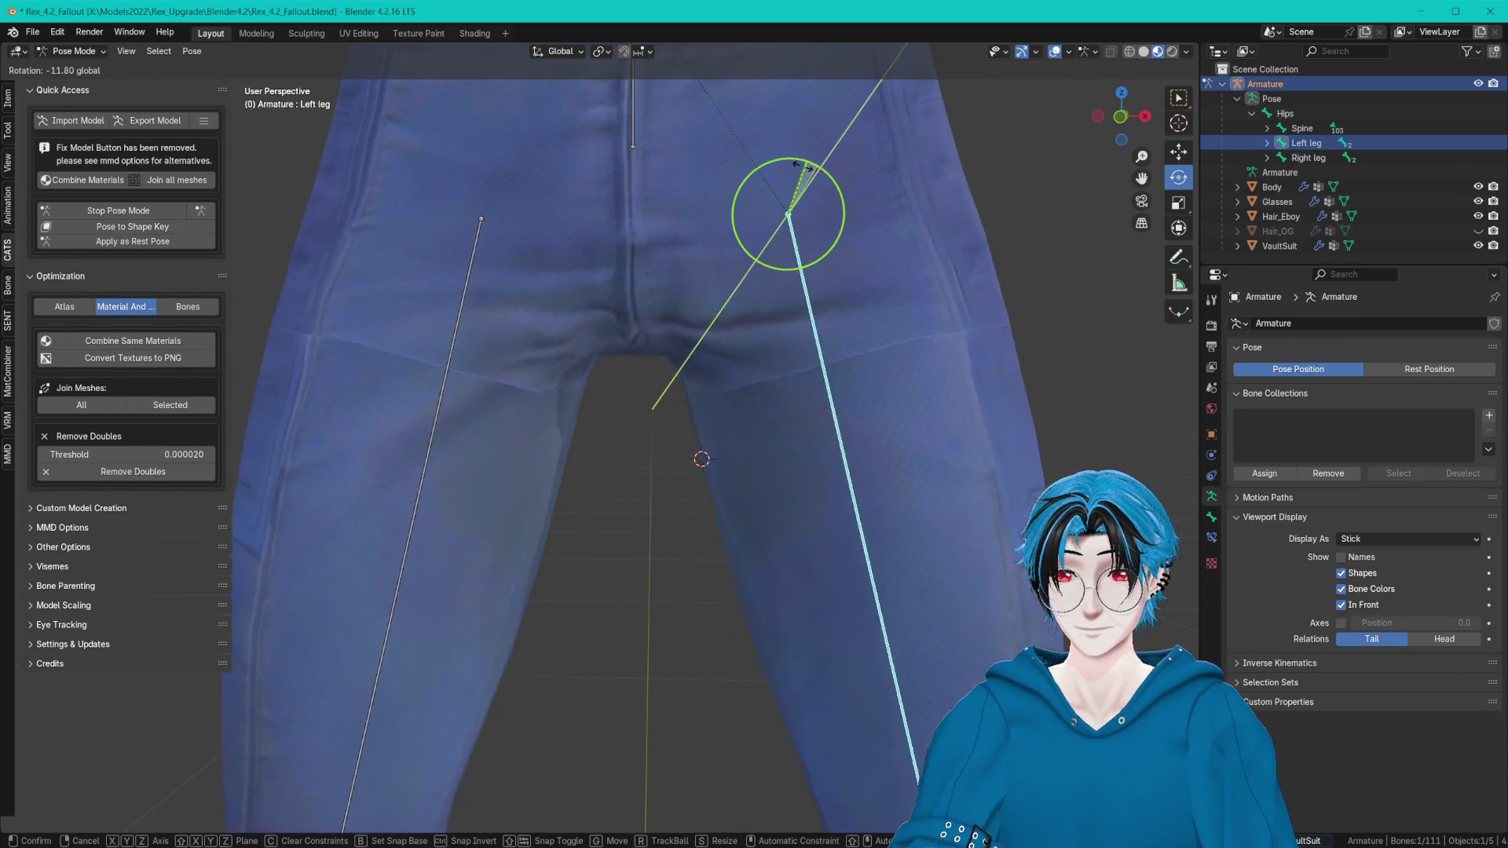
pyautogui.hotkey('ctrl', 'z')
# Rotate the left leg bone on the X axis to check deformation, then stop Pose Mode.
pyautogui.moveTo(780, 259)
pyautogui.mouseDown(button='middle')
pyautogui.moveTo(753, 212)
pyautogui.moveTo(824, 142)
pyautogui.moveTo(803, 270)
pyautogui.mouseUp(button='middle')
pyautogui.press('r')
pyautogui.press('x')
pyautogui.click(776, 248)
pyautogui.click(108, 212)
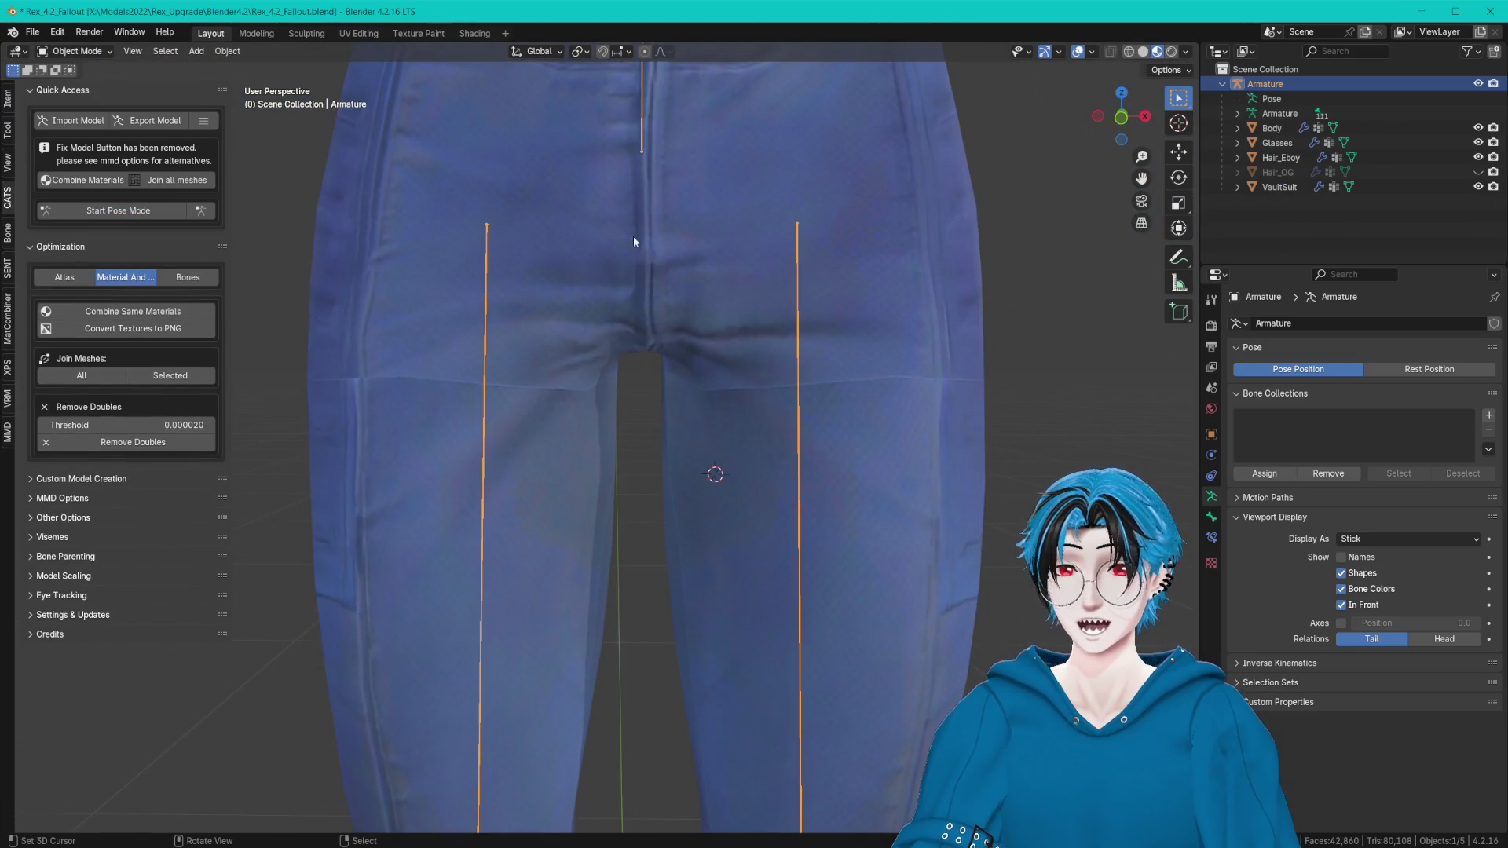
# Select the VaultSuit and enter Edit Mode, viewing the crotch from below.
pyautogui.click(681, 264)
pyautogui.press('Tab')
pyautogui.moveTo(664, 319); pyautogui.dragTo(783, 439, button='middle')
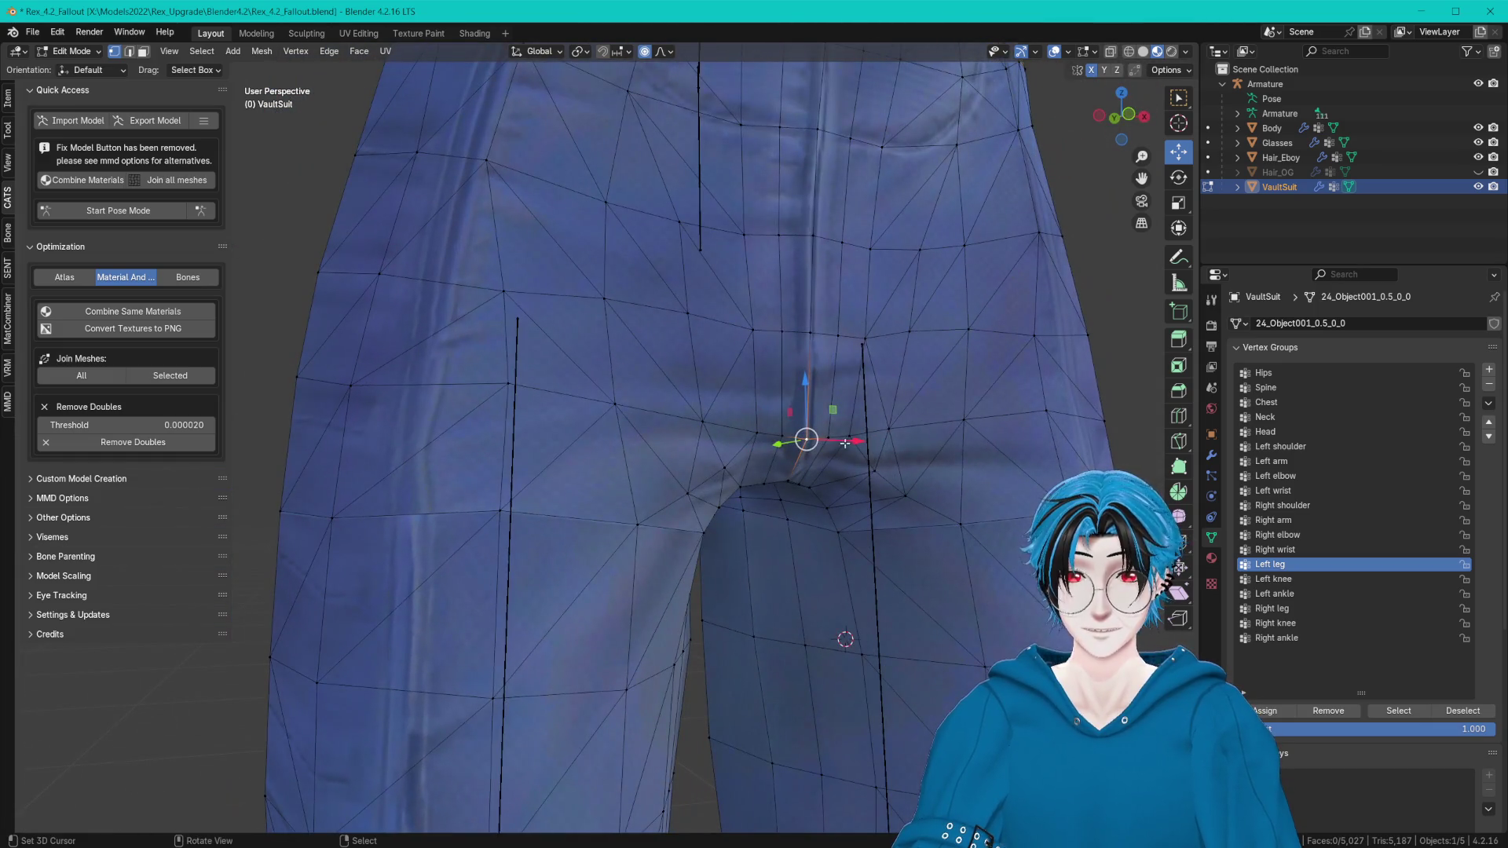
# Move the crotch vertices along Y after undoing a bad sideways move.
pyautogui.moveTo(844, 443); pyautogui.dragTo(824, 443)
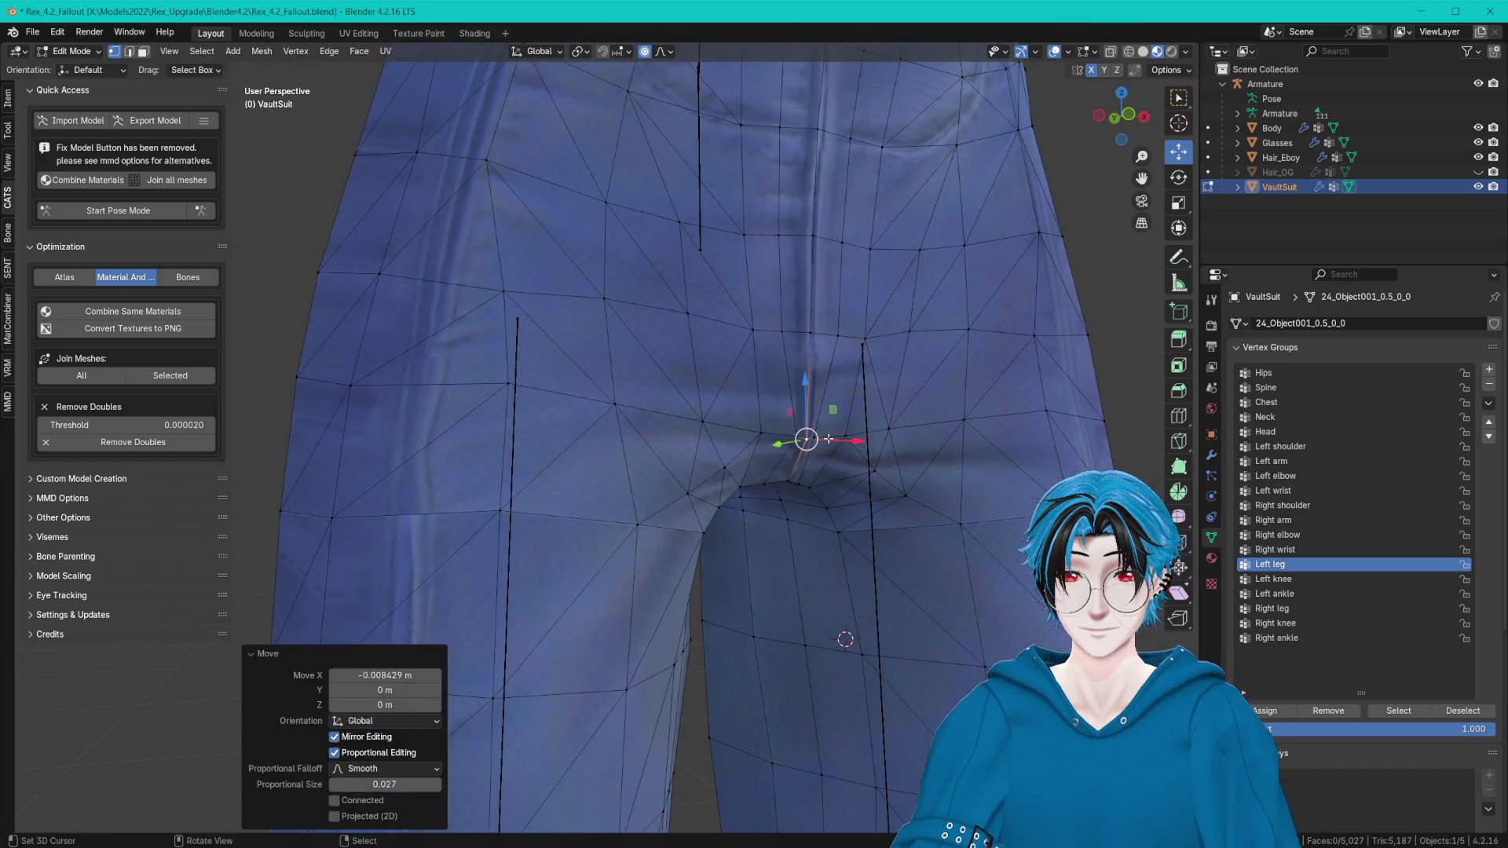
pyautogui.hotkey('ctrl', 'z')
pyautogui.moveTo(825, 443)
pyautogui.mouseDown(button='middle')
pyautogui.moveTo(756, 429)
pyautogui.moveTo(806, 270)
pyautogui.mouseUp(button='middle')
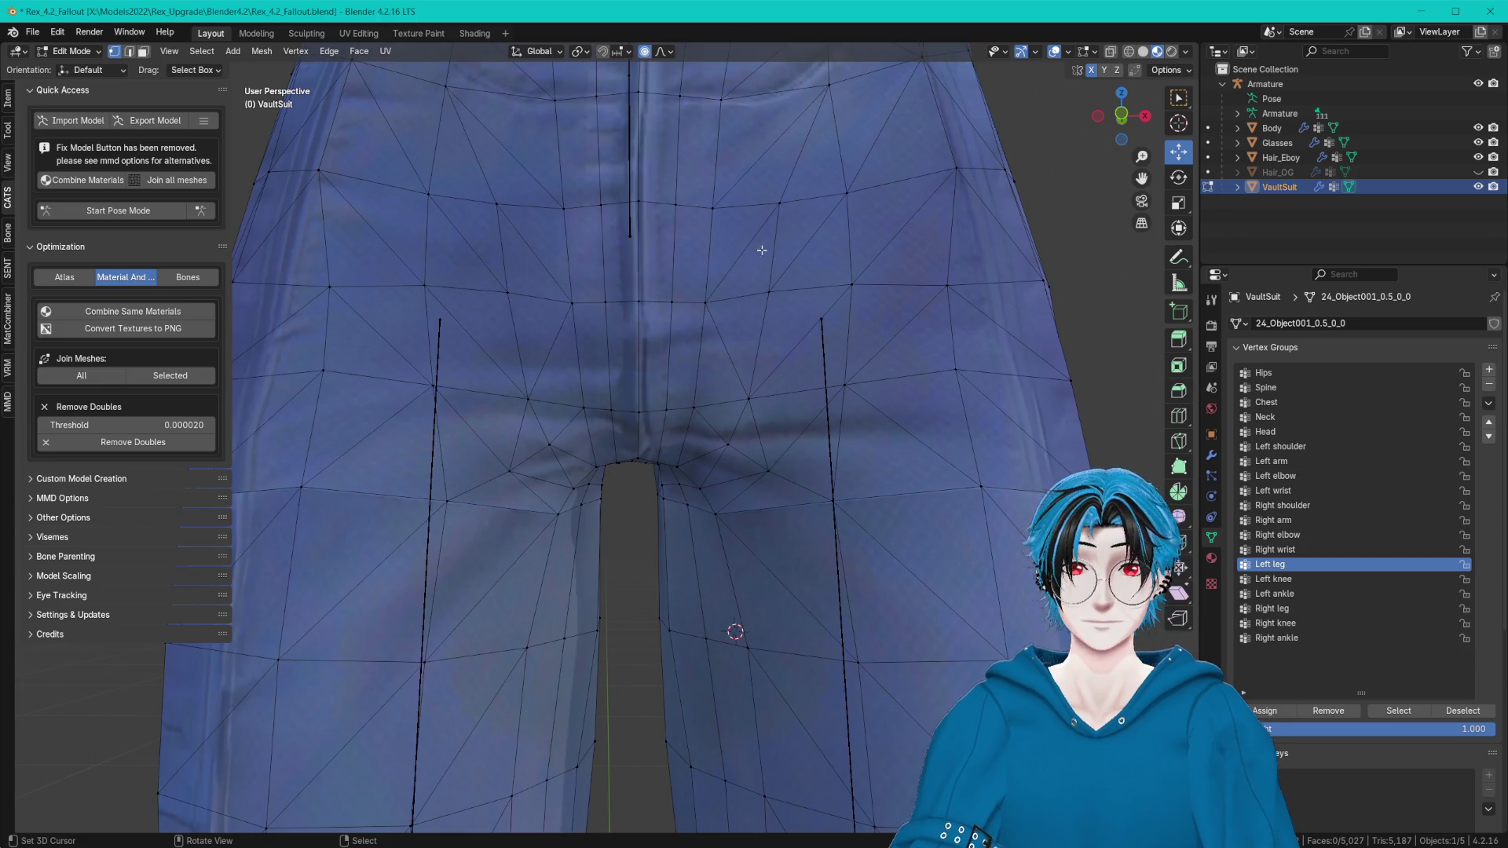
pyautogui.moveTo(735, 632); pyautogui.dragTo(861, 640, button='middle')
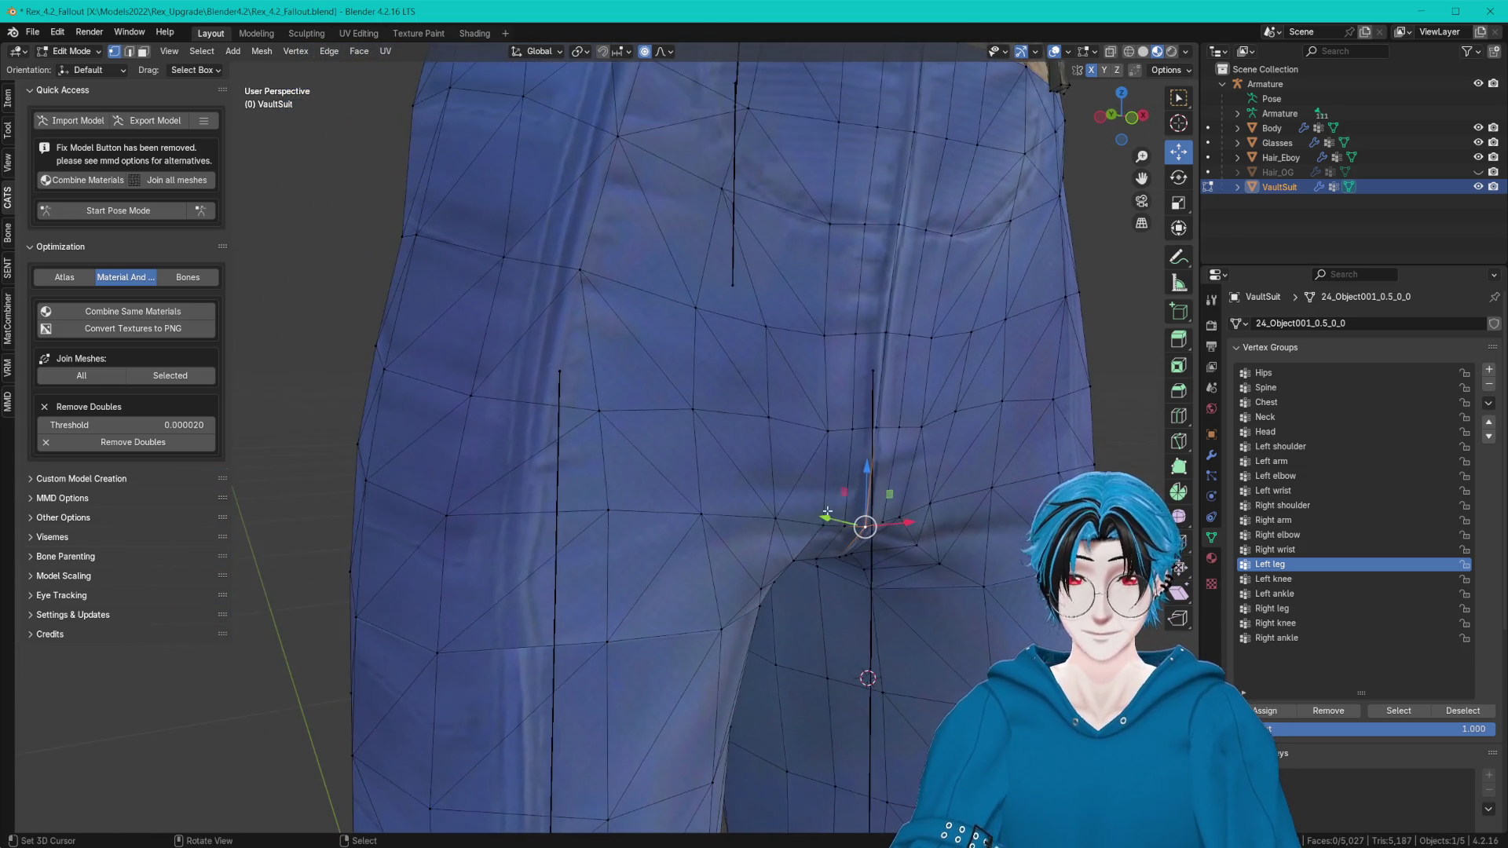
pyautogui.press('g')
pyautogui.press('y')
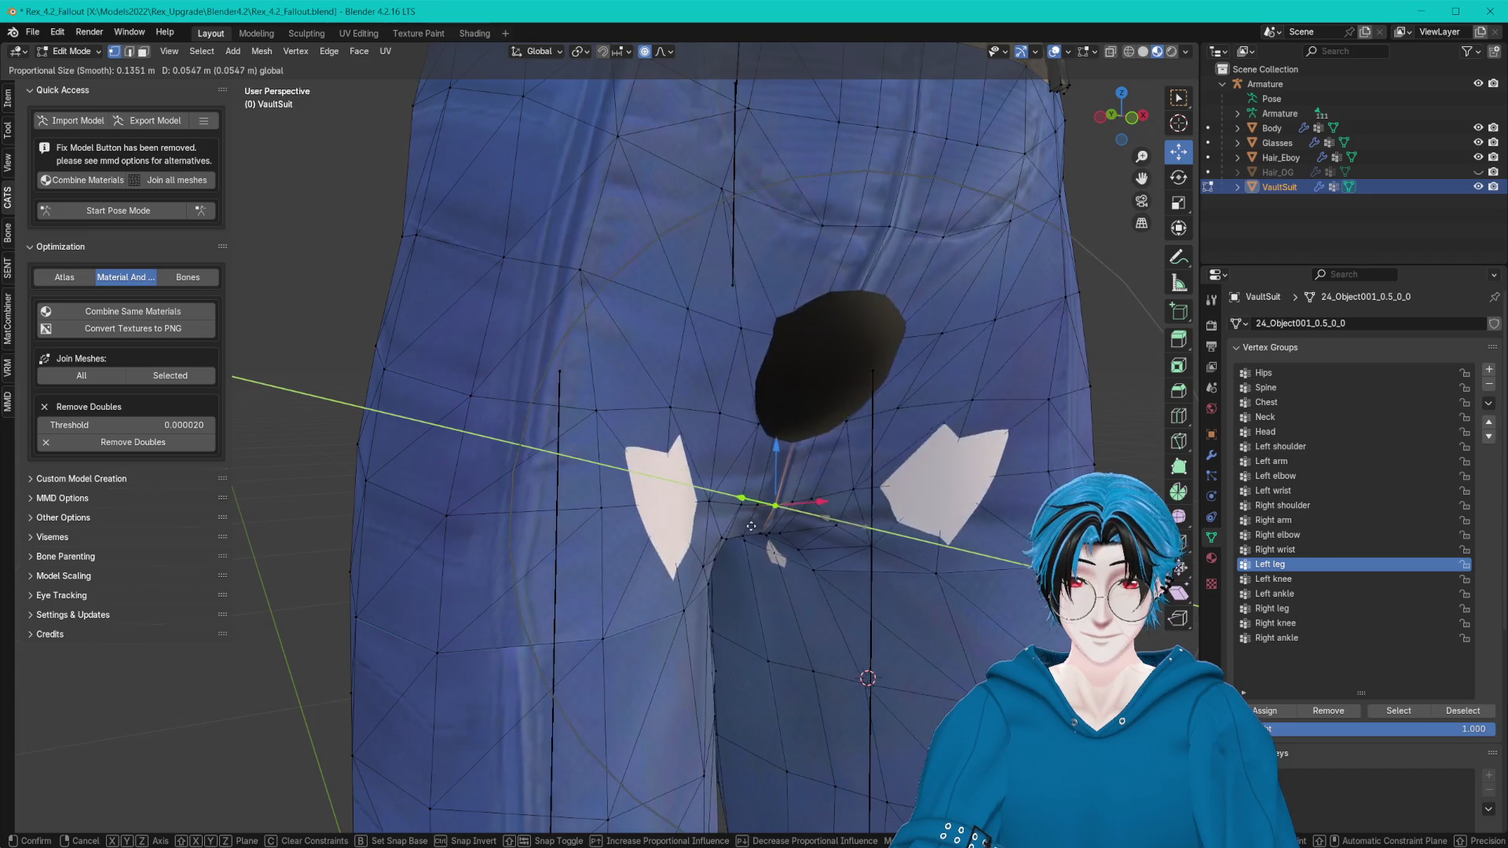
pyautogui.click(784, 523)
# Lift the crotch vertices vertically and reposition them, undoing moves that opened a hole.
pyautogui.press('g')
pyautogui.press('z')
pyautogui.click(813, 448)
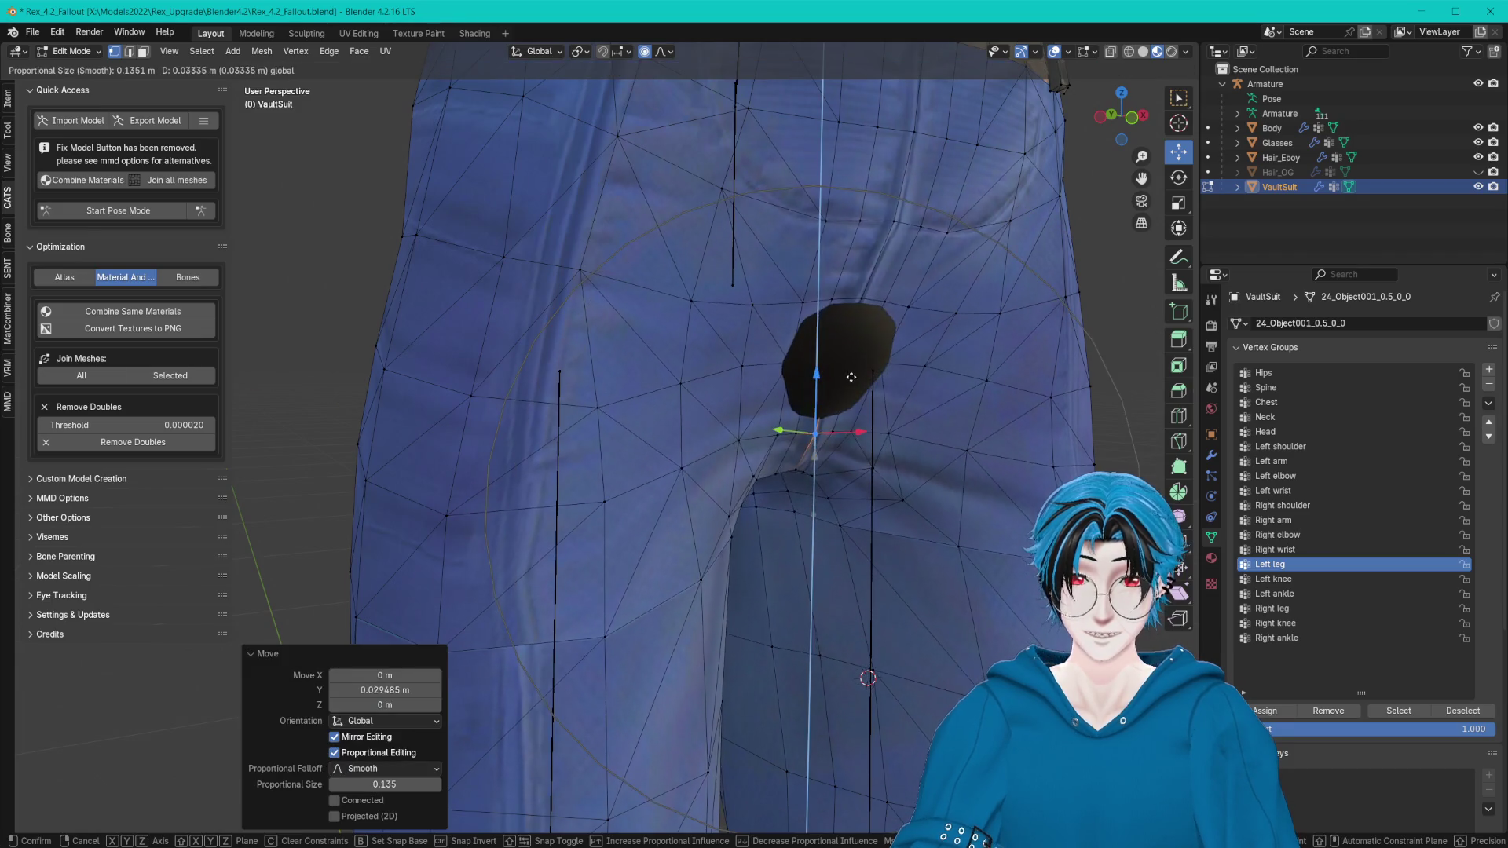
pyautogui.moveTo(813, 448)
pyautogui.mouseDown(button='middle')
pyautogui.moveTo(711, 425)
pyautogui.moveTo(723, 422)
pyautogui.moveTo(660, 447)
pyautogui.mouseUp(button='middle')
pyautogui.press('g')
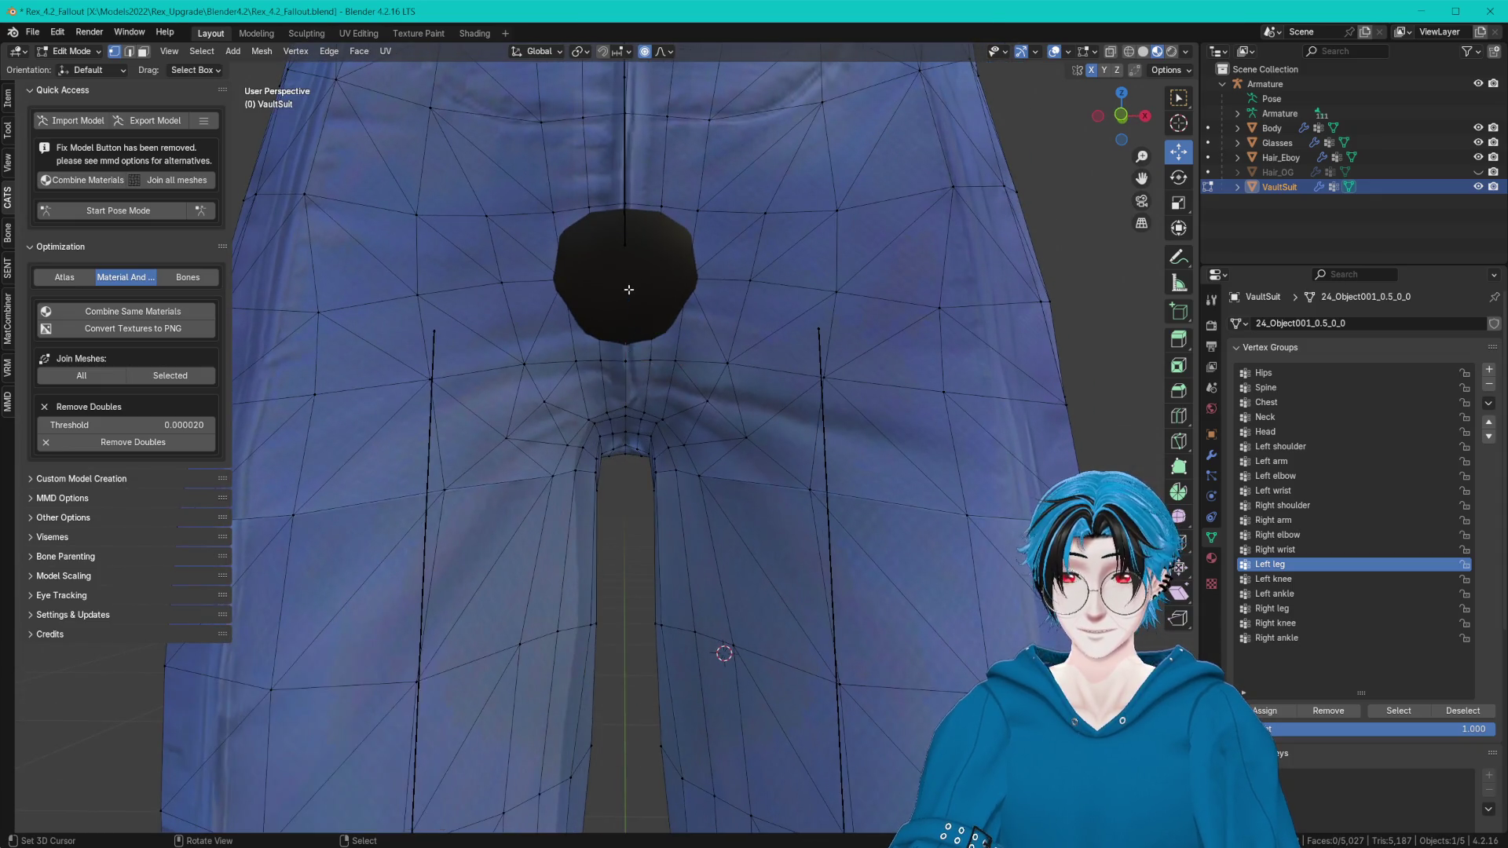
pyautogui.moveTo(680, 393)
pyautogui.mouseDown(button='middle')
pyautogui.moveTo(825, 353)
pyautogui.moveTo(817, 457)
pyautogui.moveTo(872, 465)
pyautogui.moveTo(843, 417)
pyautogui.moveTo(472, 391)
pyautogui.mouseUp(button='middle')
pyautogui.click(777, 380)
pyautogui.hotkey('ctrl', 'z')
# Shift the crotch vertices along X and nudge them slightly downward.
pyautogui.moveTo(387, 369)
pyautogui.mouseDown(button='middle')
pyautogui.moveTo(413, 407)
pyautogui.moveTo(538, 380)
pyautogui.mouseUp(button='middle')
pyautogui.press('g')
pyautogui.press('x')
pyautogui.click(454, 417)
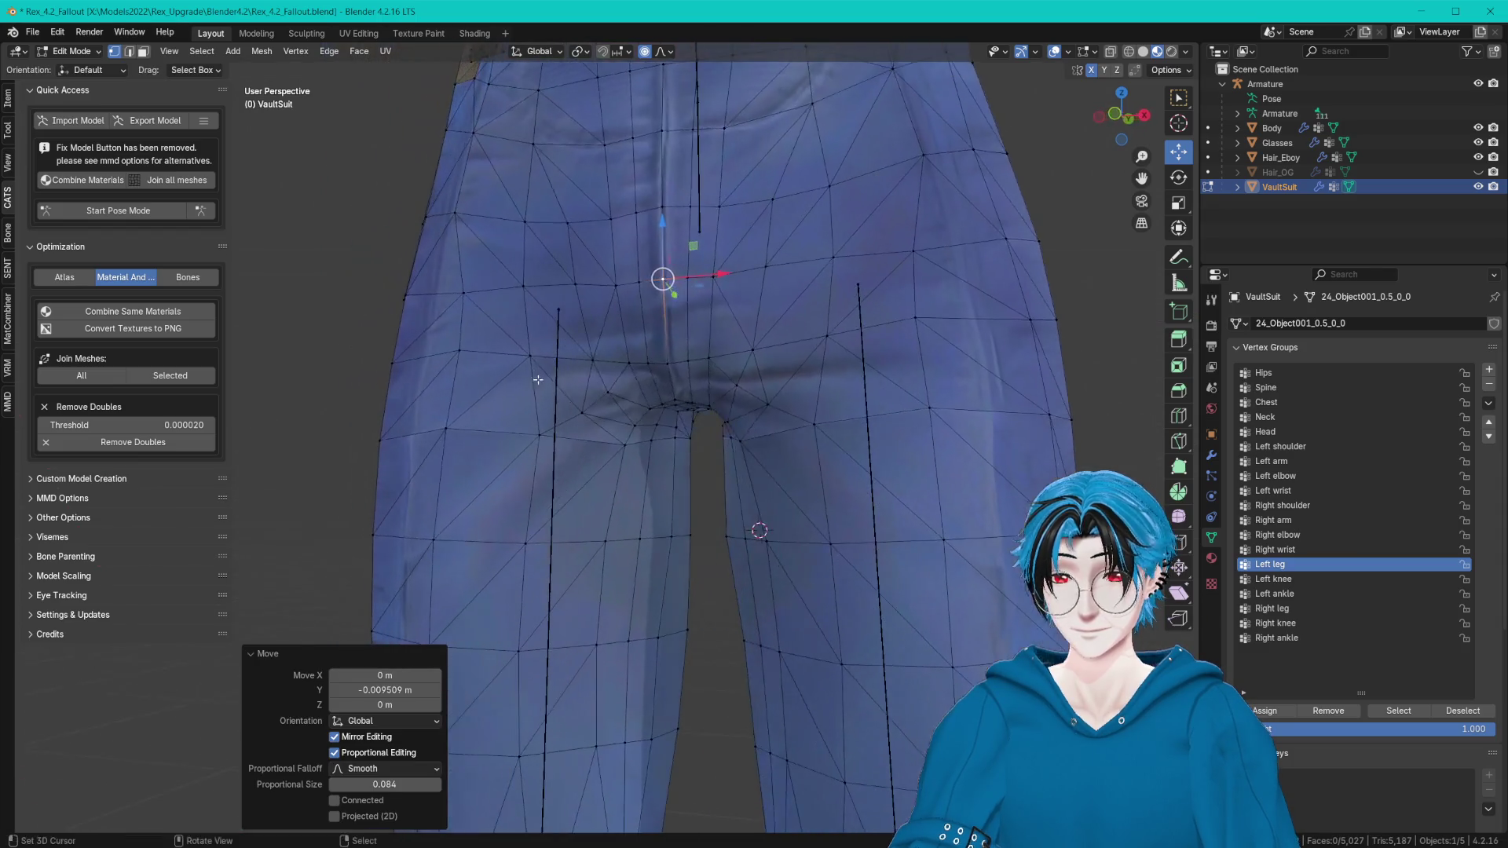
pyautogui.moveTo(699, 417); pyautogui.dragTo(780, 318, button='middle')
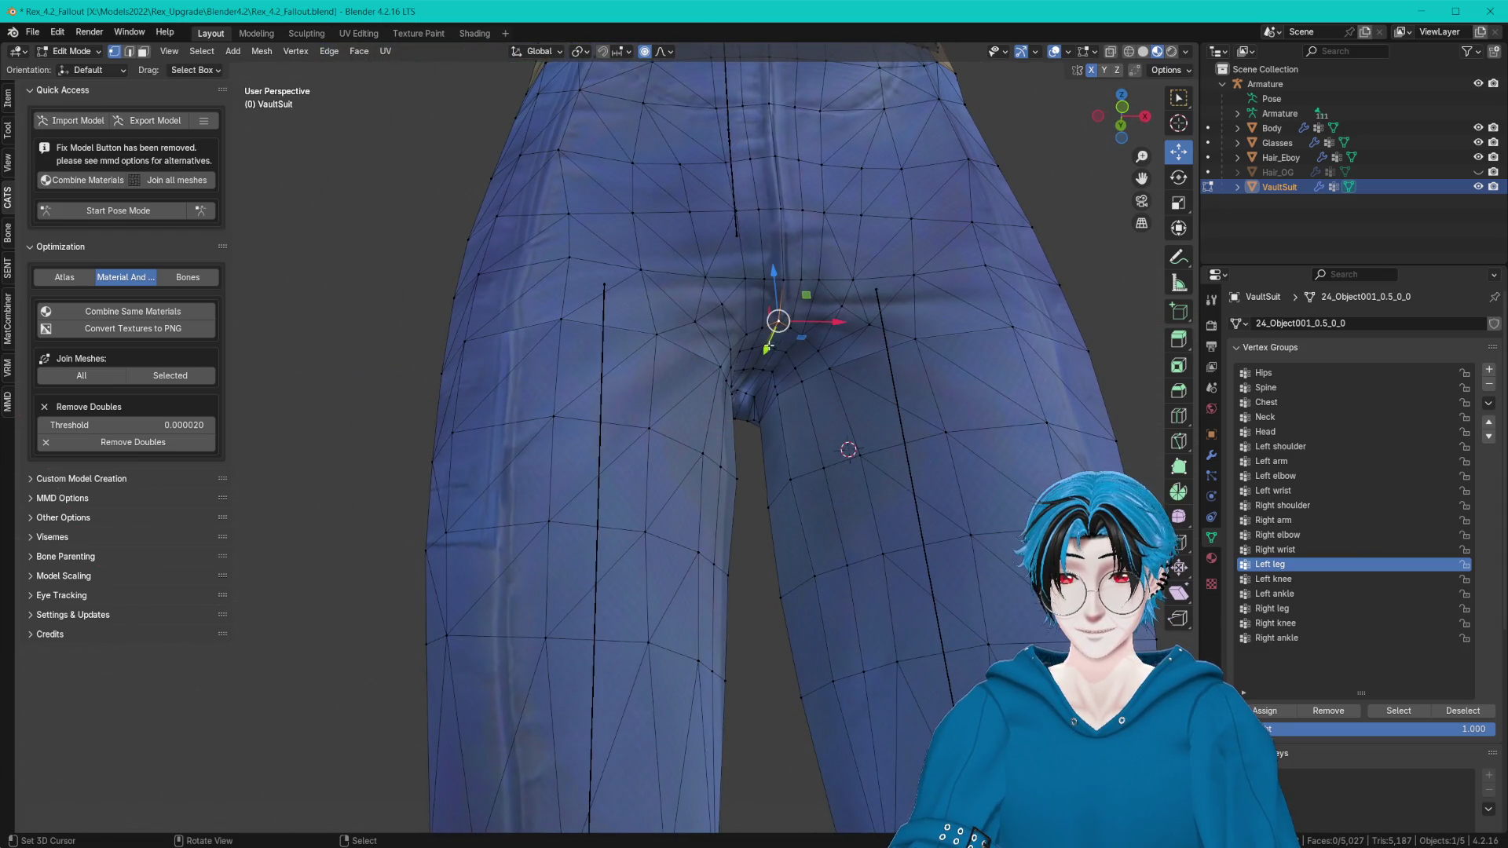
pyautogui.moveTo(758, 296); pyautogui.dragTo(755, 303)
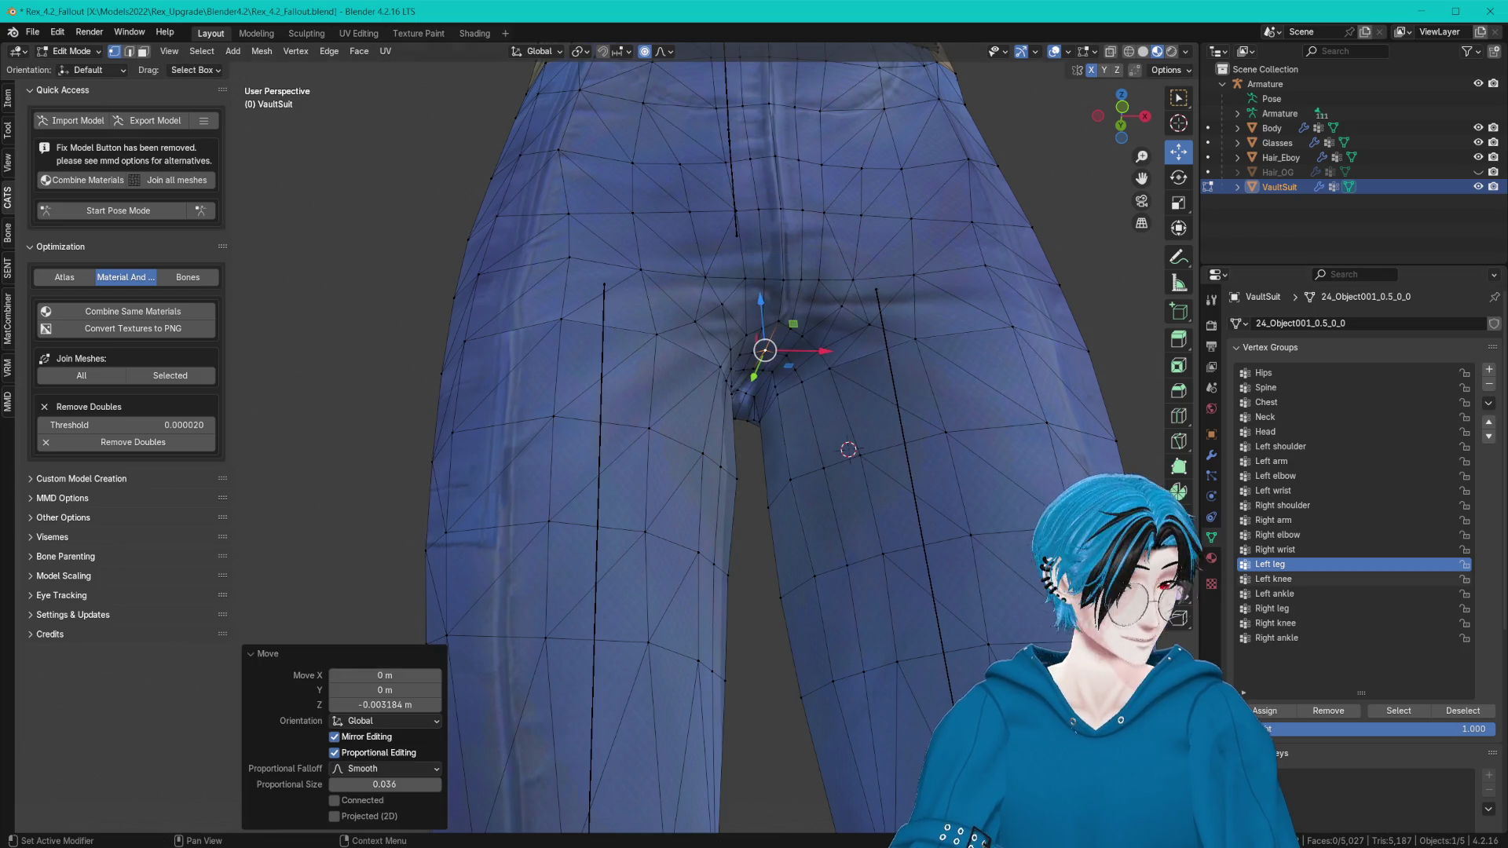
# Raise the seat vertices from behind and adjust them along Y, cancelling distorted moves.
pyautogui.moveTo(825, 472)
pyautogui.mouseDown(button='middle')
pyautogui.moveTo(742, 488)
pyautogui.moveTo(825, 417)
pyautogui.mouseUp(button='middle')
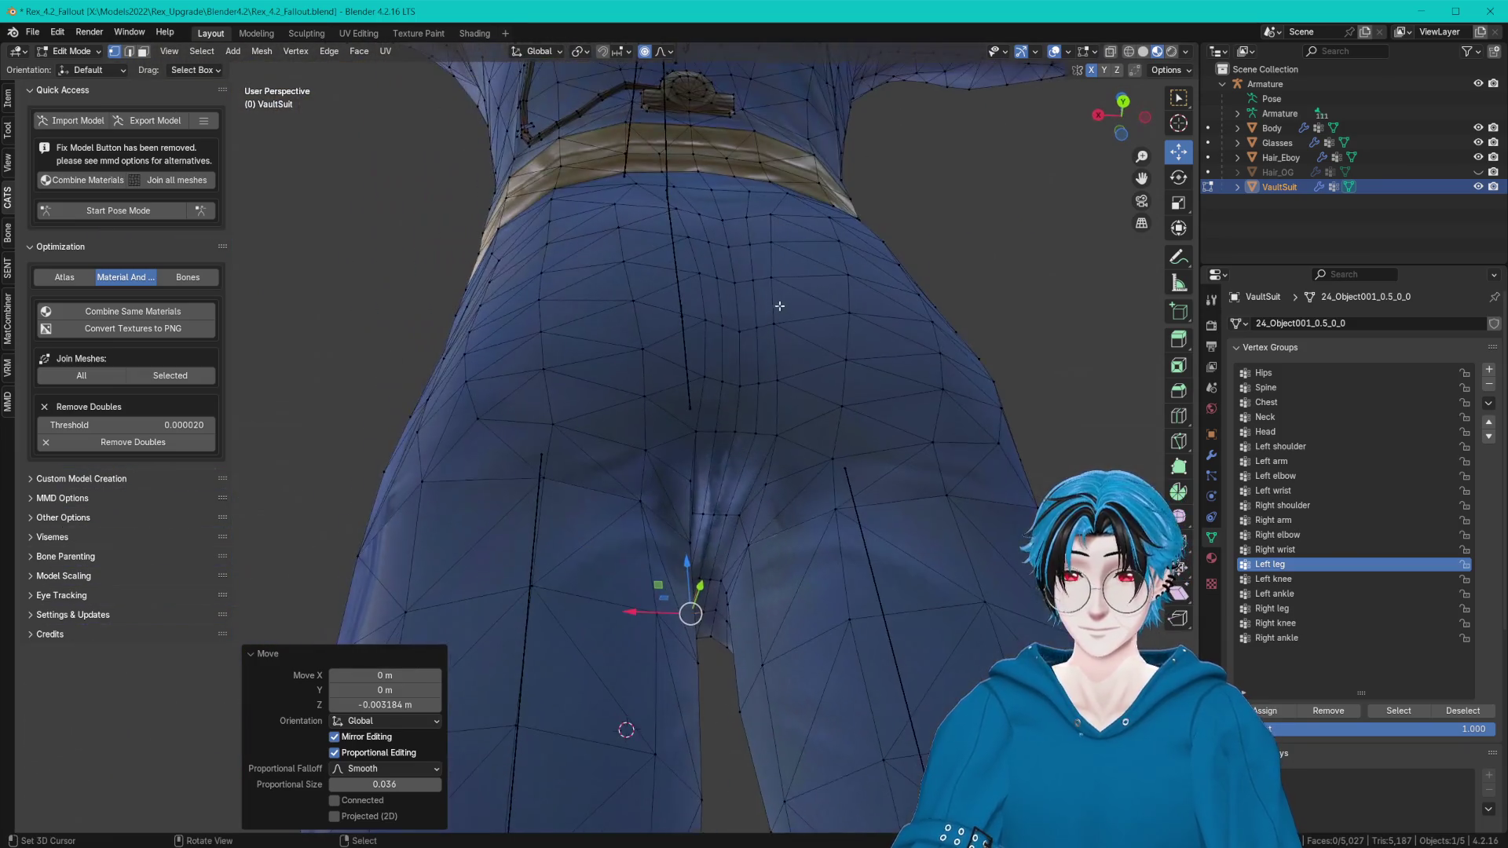
pyautogui.moveTo(825, 417)
pyautogui.mouseDown()
pyautogui.moveTo(797, 403)
pyautogui.moveTo(778, 424)
pyautogui.mouseUp()
pyautogui.press('Escape')
pyautogui.moveTo(778, 424); pyautogui.dragTo(722, 460, button='middle')
pyautogui.moveTo(727, 403); pyautogui.dragTo(727, 382)
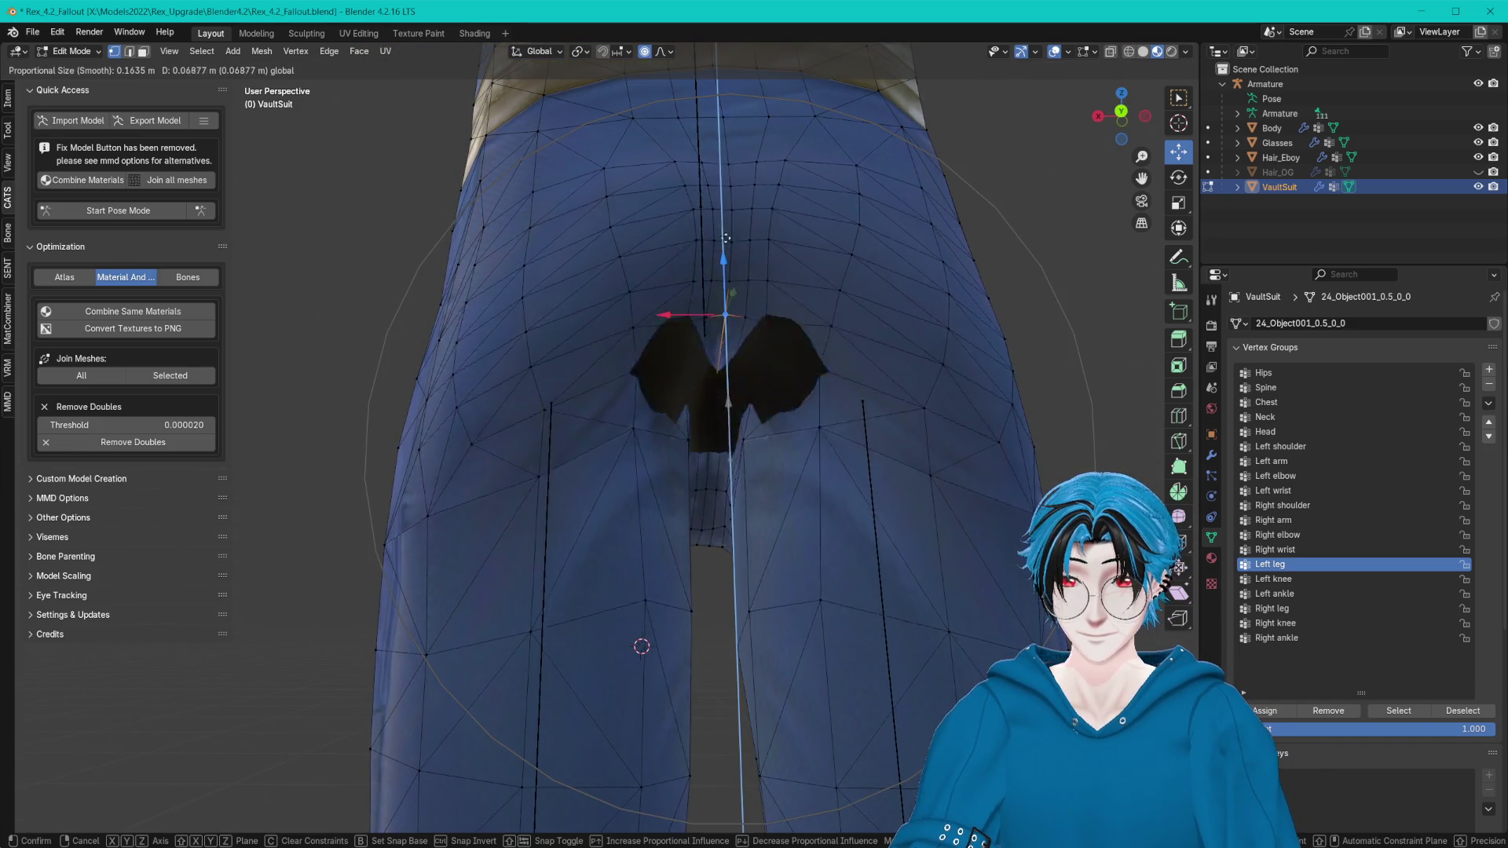
pyautogui.moveTo(726, 383)
pyautogui.mouseDown(button='middle')
pyautogui.moveTo(800, 373)
pyautogui.moveTo(742, 417)
pyautogui.mouseUp(button='middle')
pyautogui.press('g')
pyautogui.press('y')
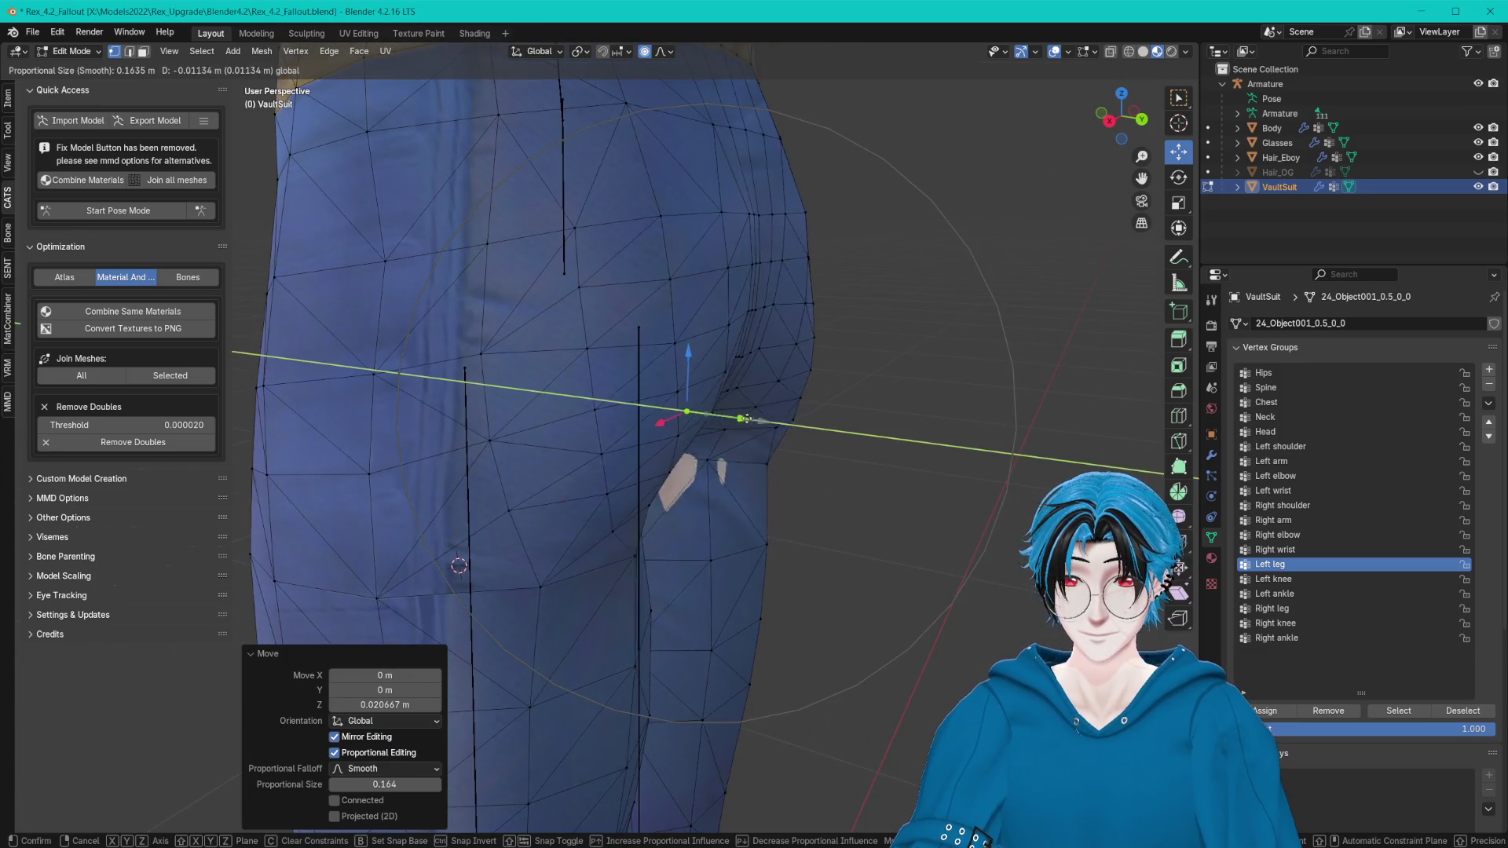
pyautogui.rightClick(755, 419)
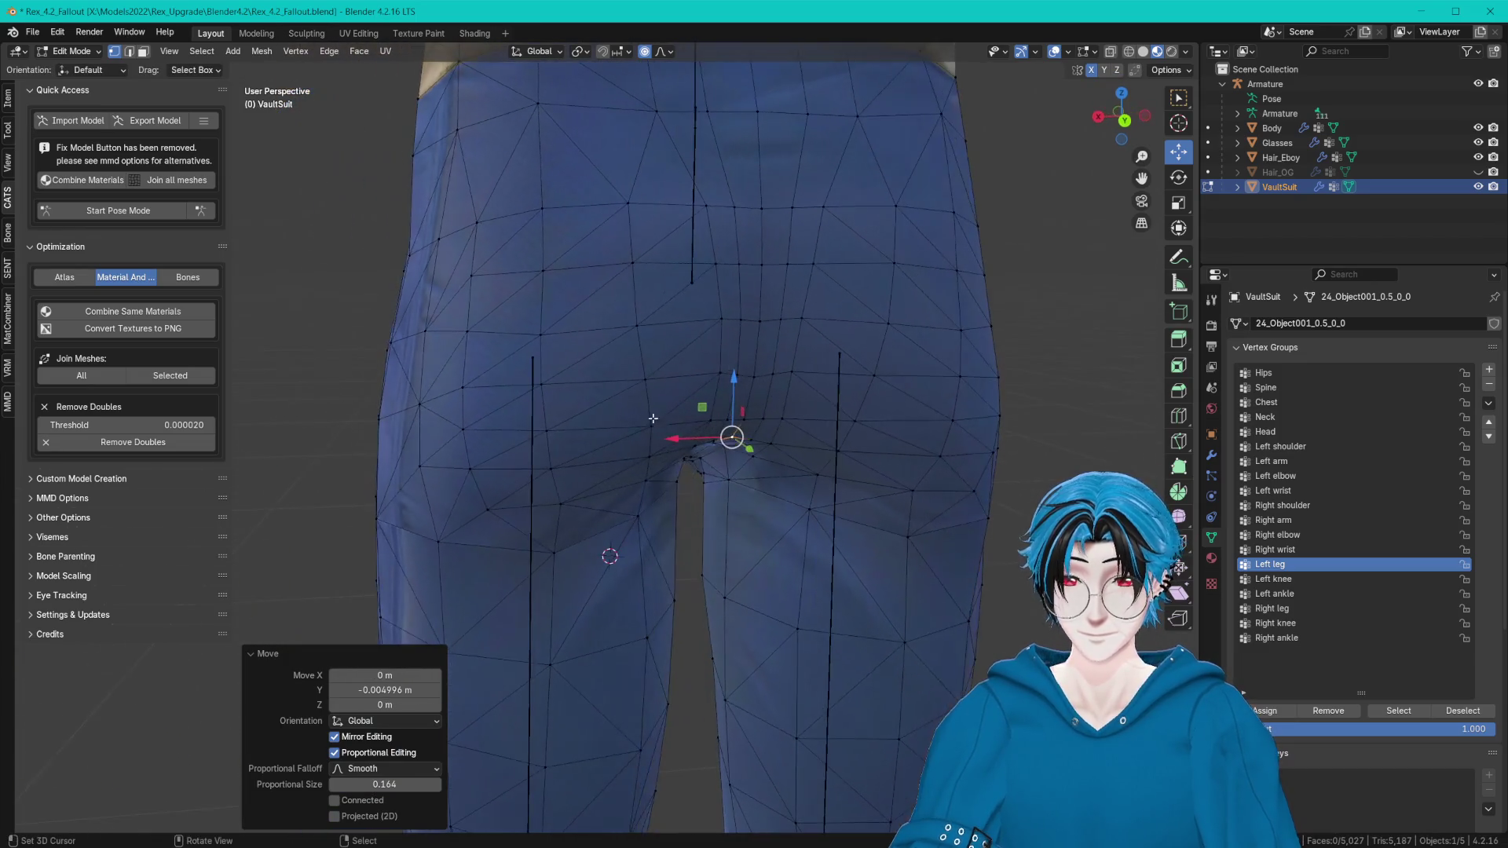
# Circle-select a vertex loop across the left leg and mirror the selection to the other leg.
pyautogui.moveTo(756, 420)
pyautogui.mouseDown(button='middle')
pyautogui.moveTo(808, 472)
pyautogui.moveTo(778, 528)
pyautogui.mouseUp(button='middle')
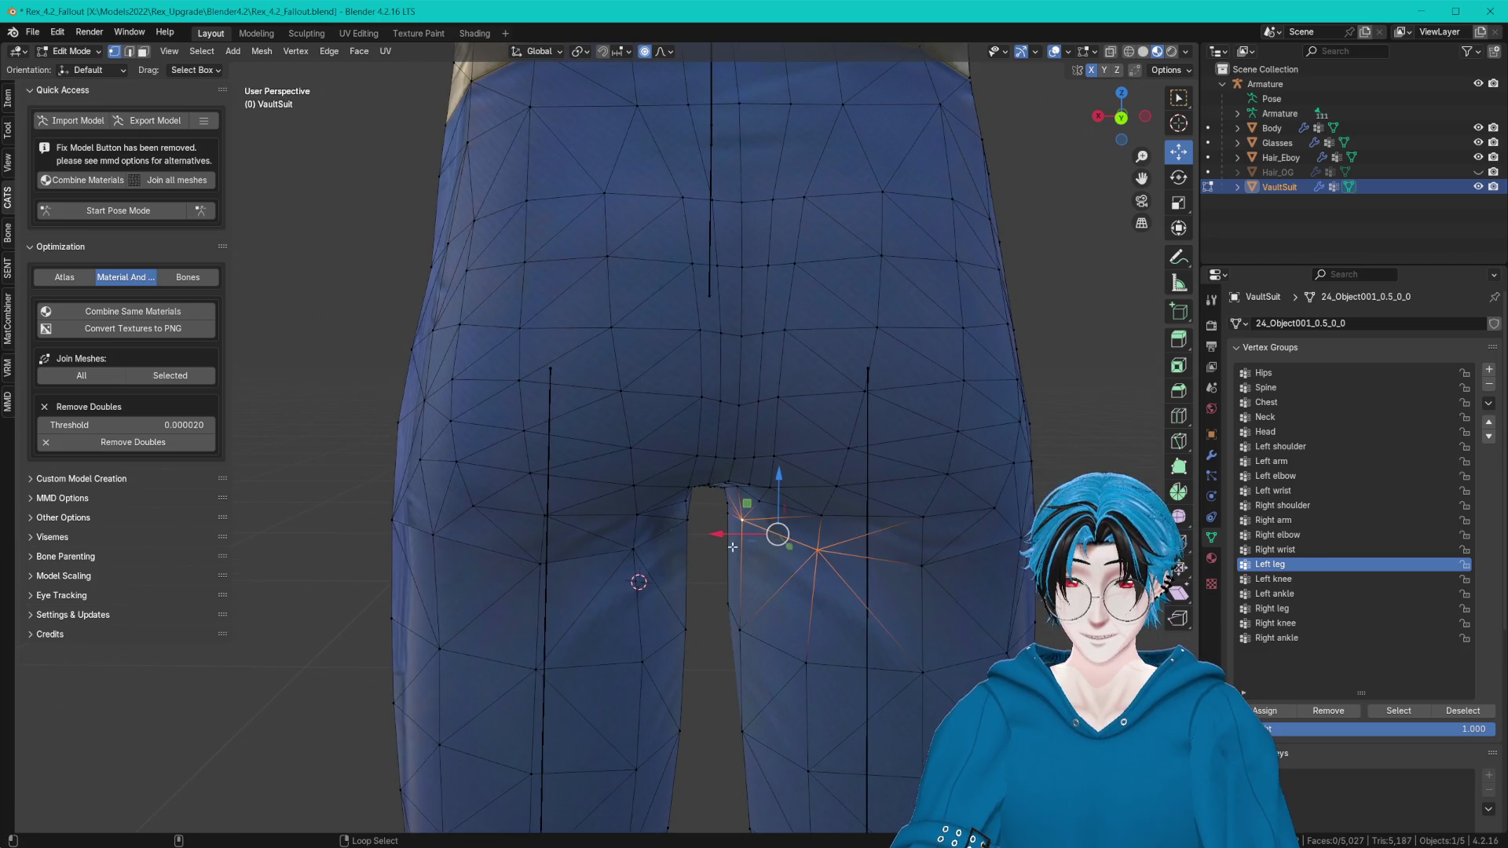
pyautogui.moveTo(749, 580); pyautogui.dragTo(730, 565, button='middle')
pyautogui.press('c')
pyautogui.scroll(3, 438, 573)
pyautogui.moveTo(437, 542); pyautogui.dragTo(660, 536)
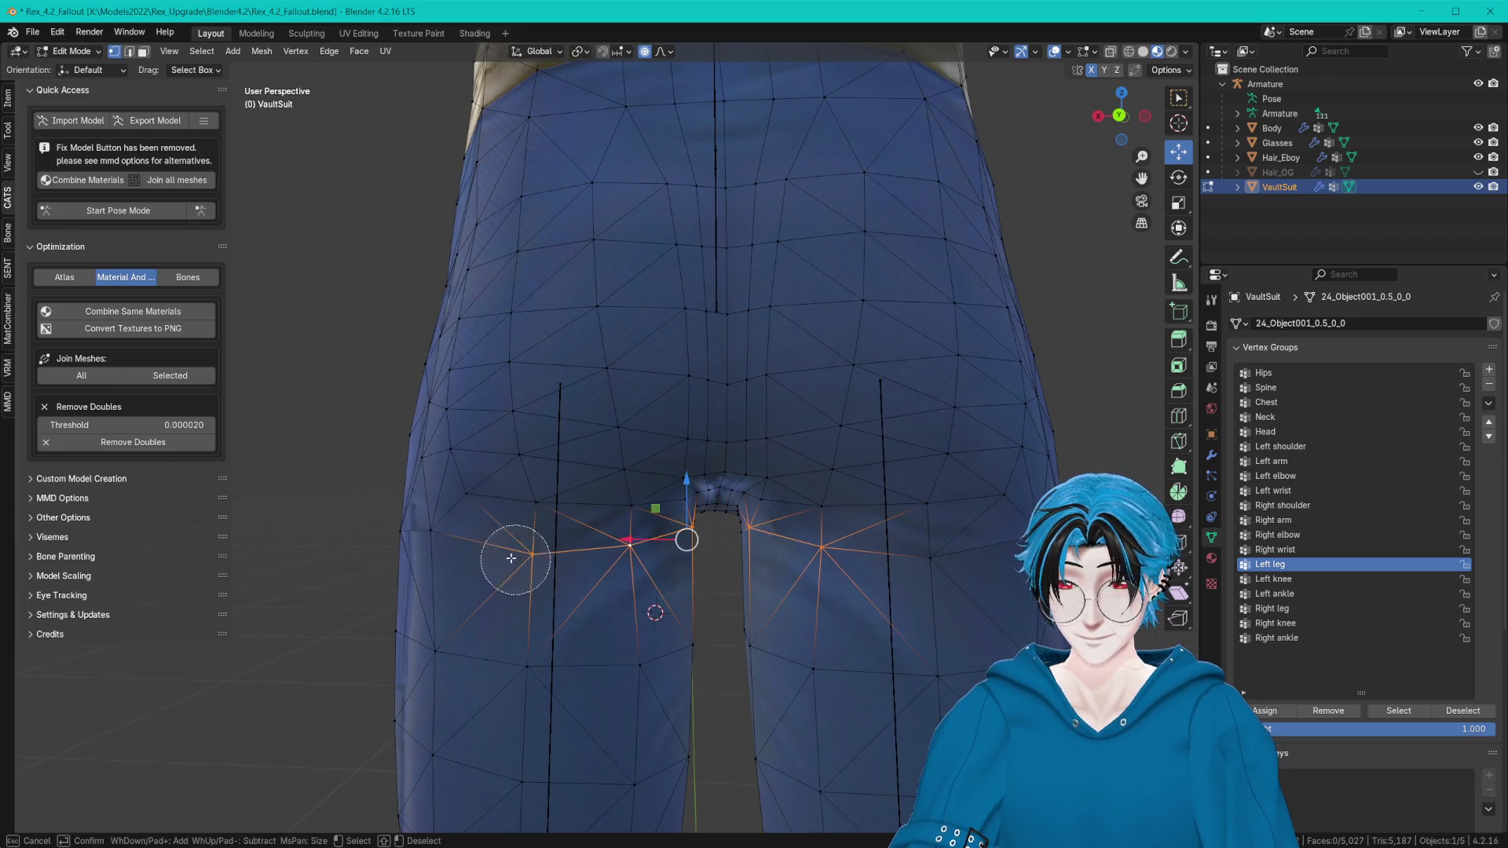
pyautogui.rightClick(896, 593)
pyautogui.moveTo(717, 529)
pyautogui.mouseDown(button='middle')
pyautogui.moveTo(639, 526)
pyautogui.moveTo(626, 492)
pyautogui.mouseUp(button='middle')
pyautogui.rightClick(645, 504)
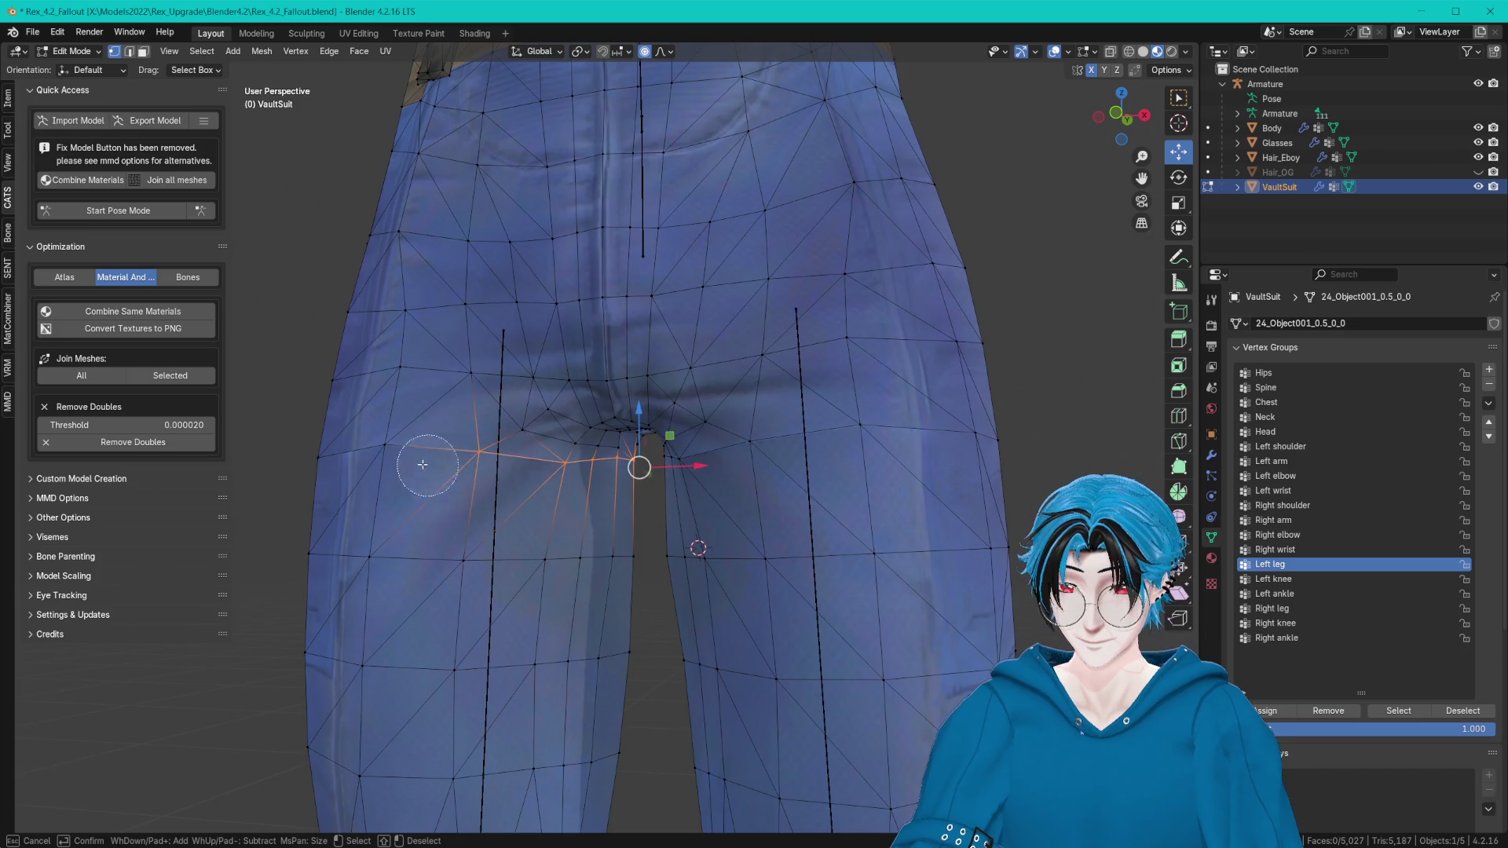
pyautogui.rightClick(354, 459)
pyautogui.moveTo(353, 460); pyautogui.dragTo(606, 480, button='middle')
pyautogui.press('F3')
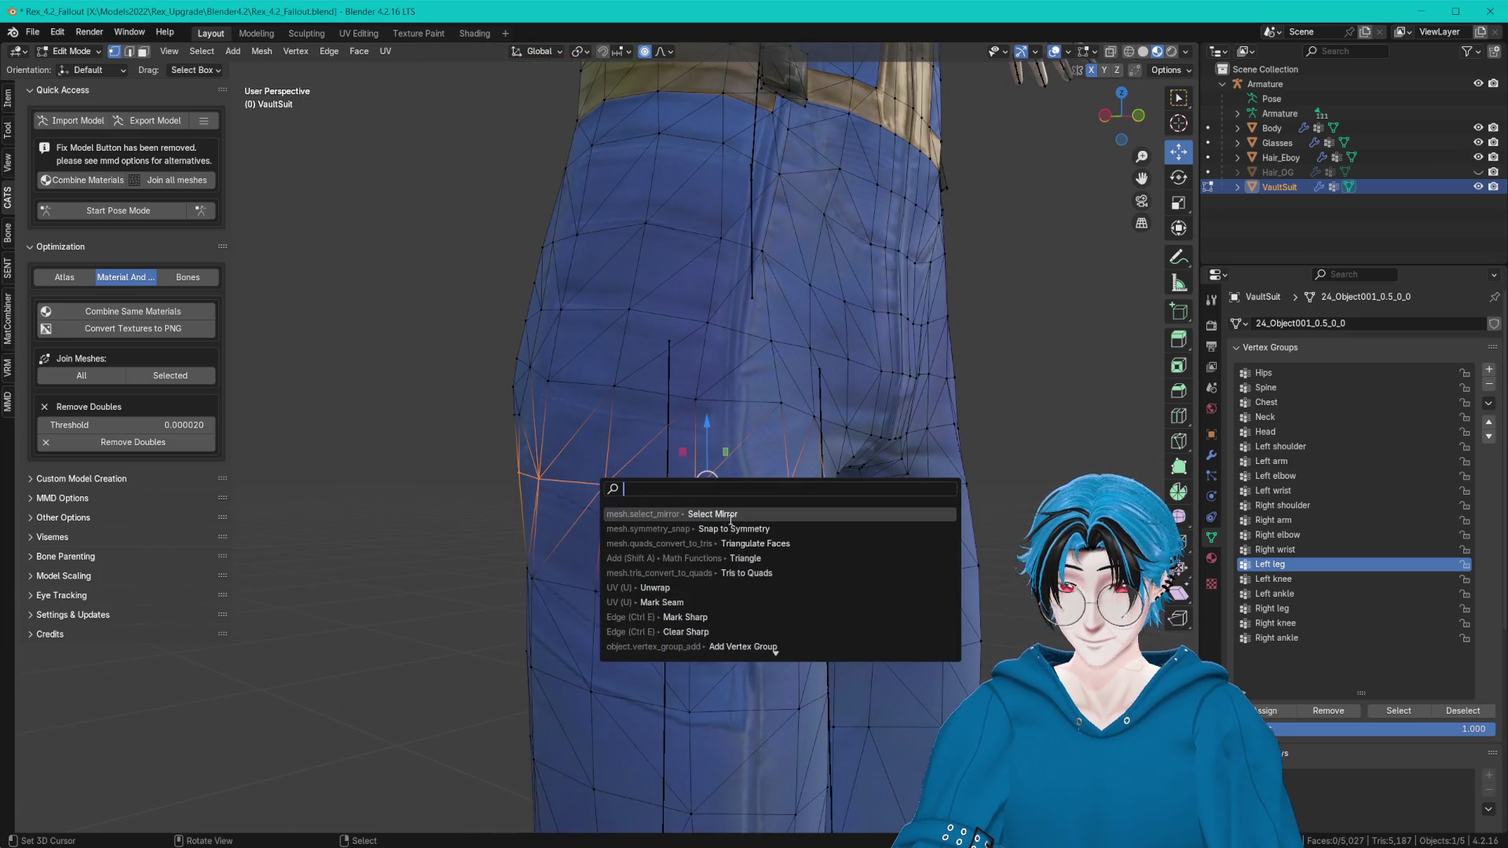
pyautogui.click(731, 514)
# Lower the selected crotch vertex loops along Z with smooth falloff.
pyautogui.moveTo(730, 519); pyautogui.dragTo(690, 482, button='middle')
pyautogui.press('g')
pyautogui.press('z')
pyautogui.scroll(-2, 668, 343)
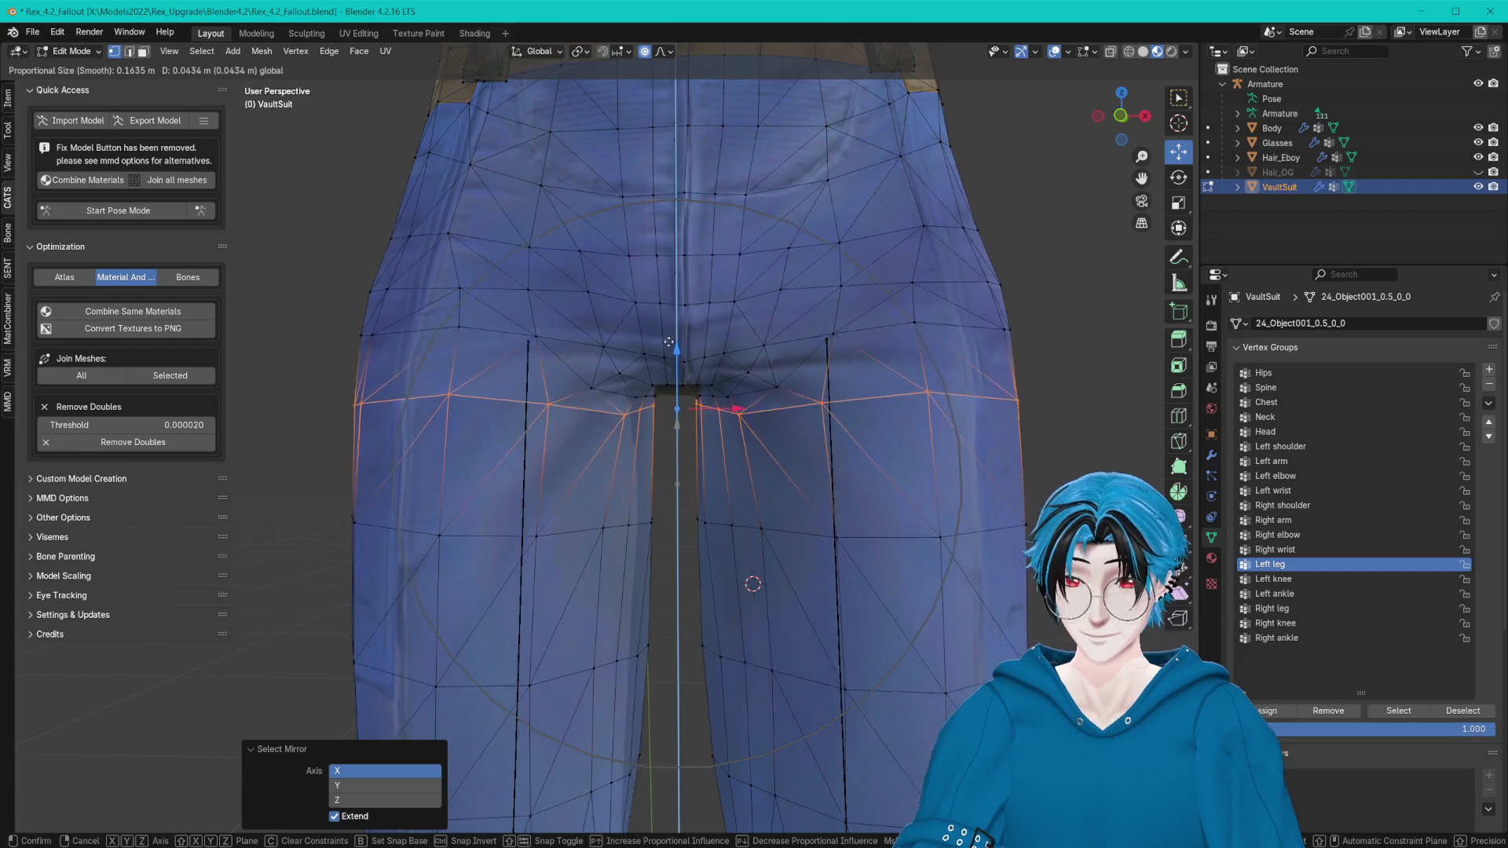
pyautogui.moveTo(668, 343); pyautogui.dragTo(659, 400)
pyautogui.click(659, 401)
pyautogui.click(343, 441)
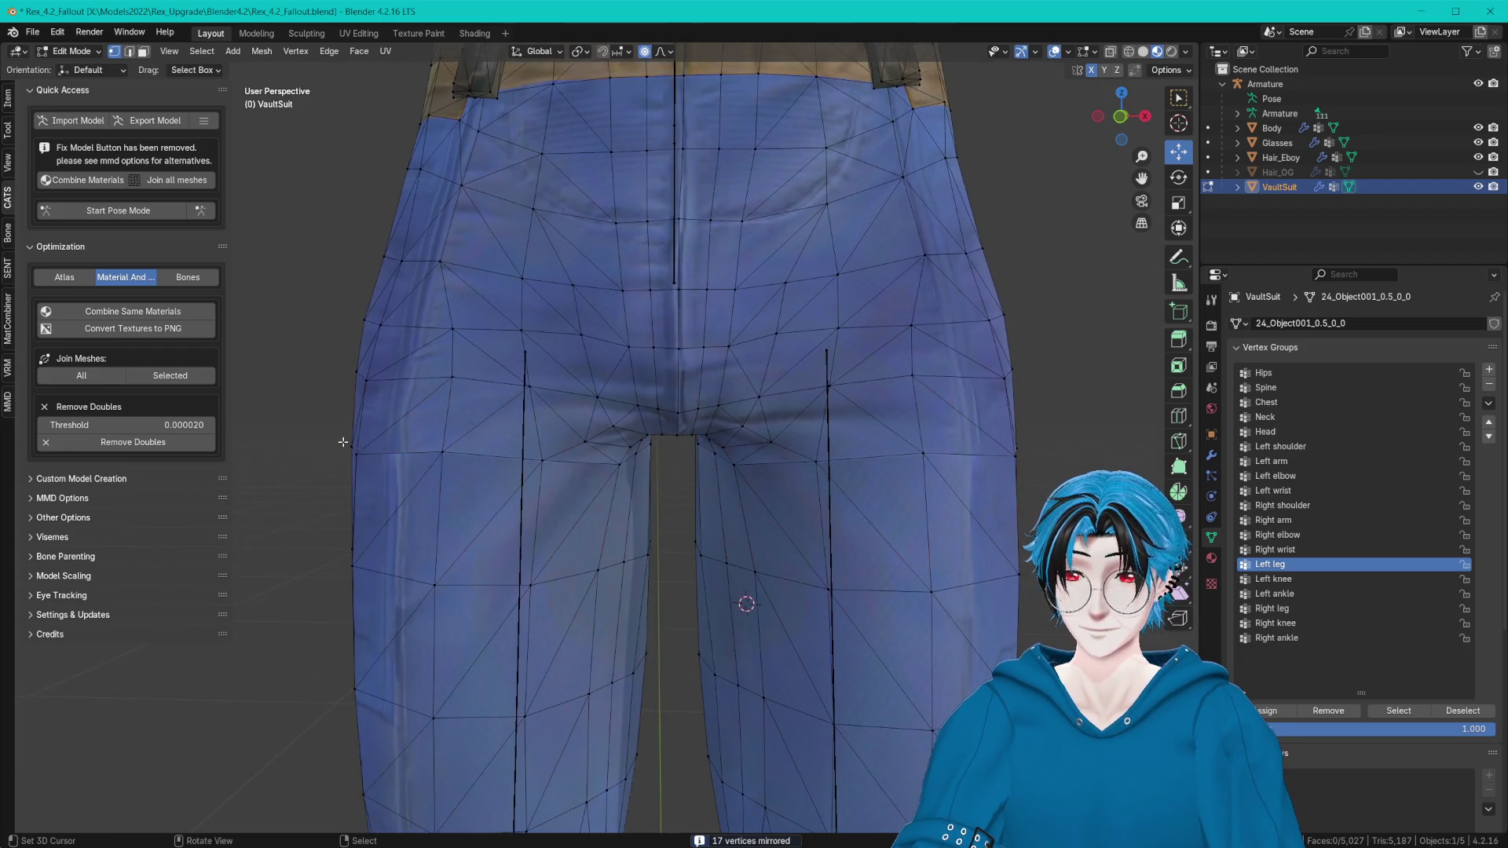
# Pull the hip-side vertices inward along X, mirrored on both sides.
pyautogui.press('g')
pyautogui.press('x')
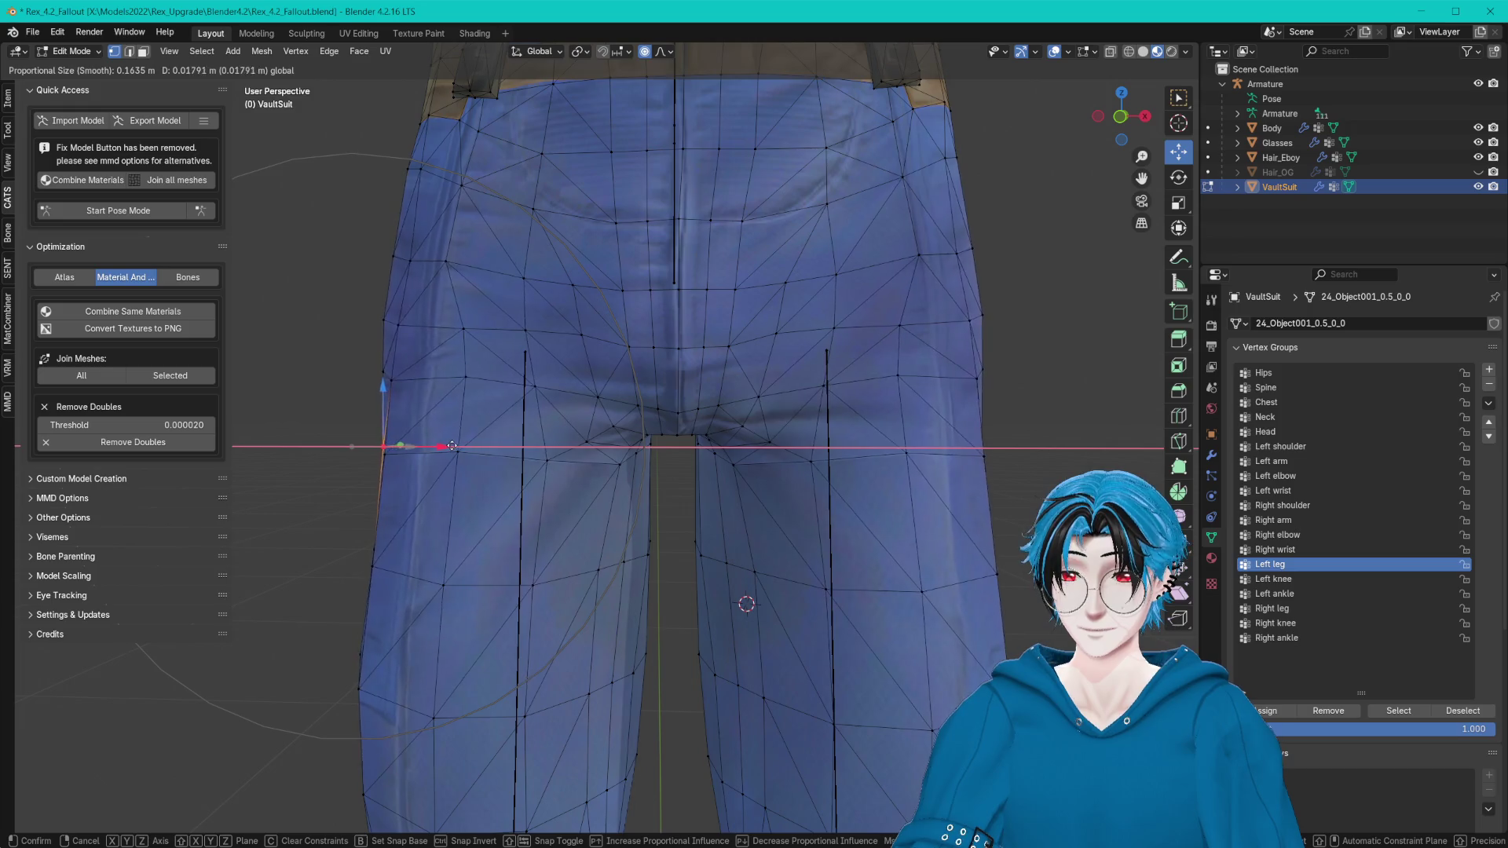
pyautogui.click(435, 445)
pyautogui.scroll(-3, 447, 436)
pyautogui.scroll(-2, 862, 397)
pyautogui.click(862, 396)
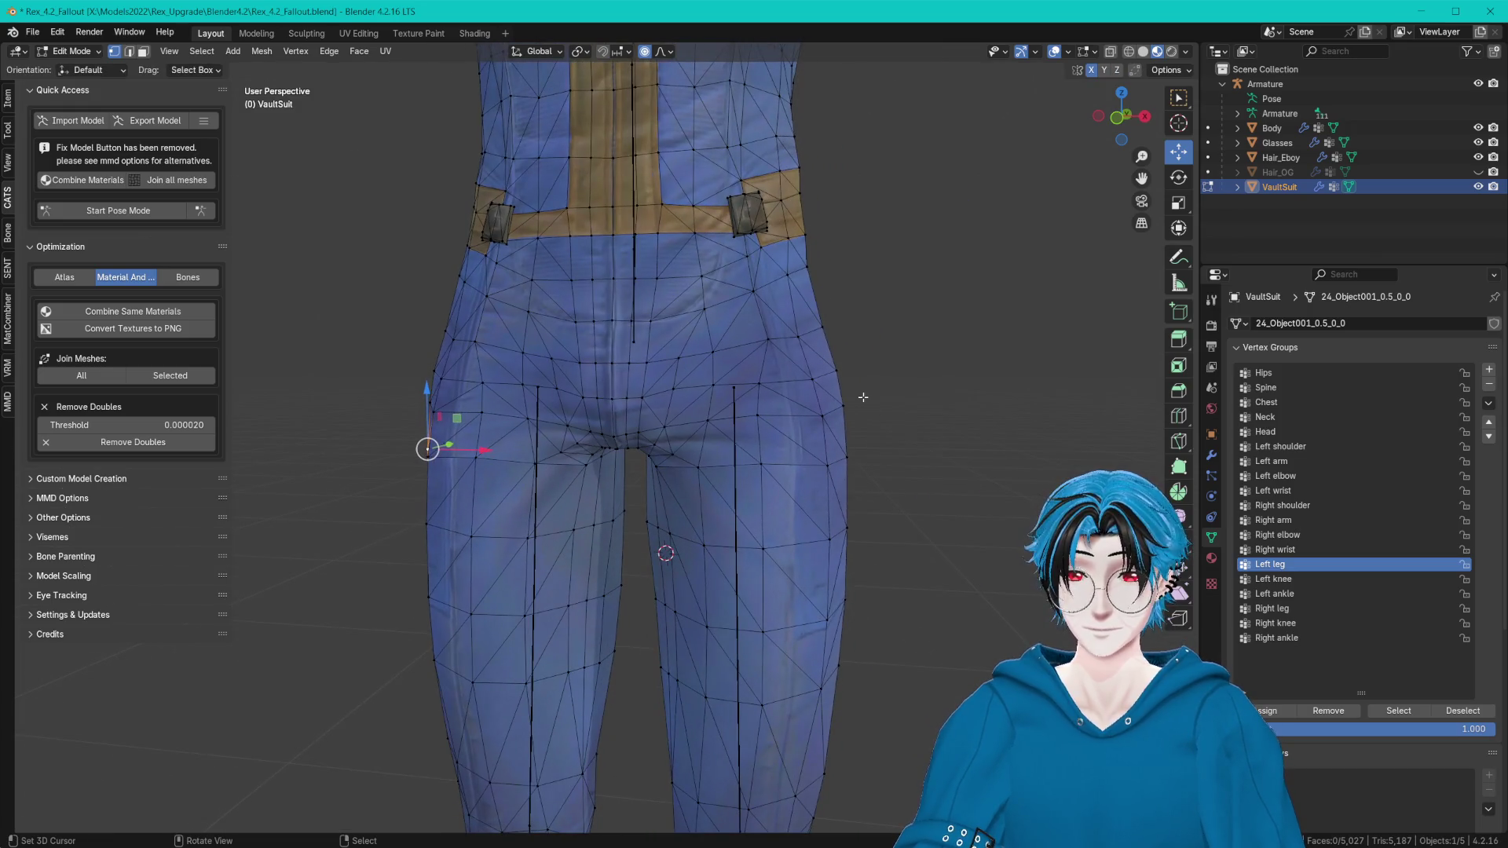
pyautogui.press('g')
pyautogui.press('x')
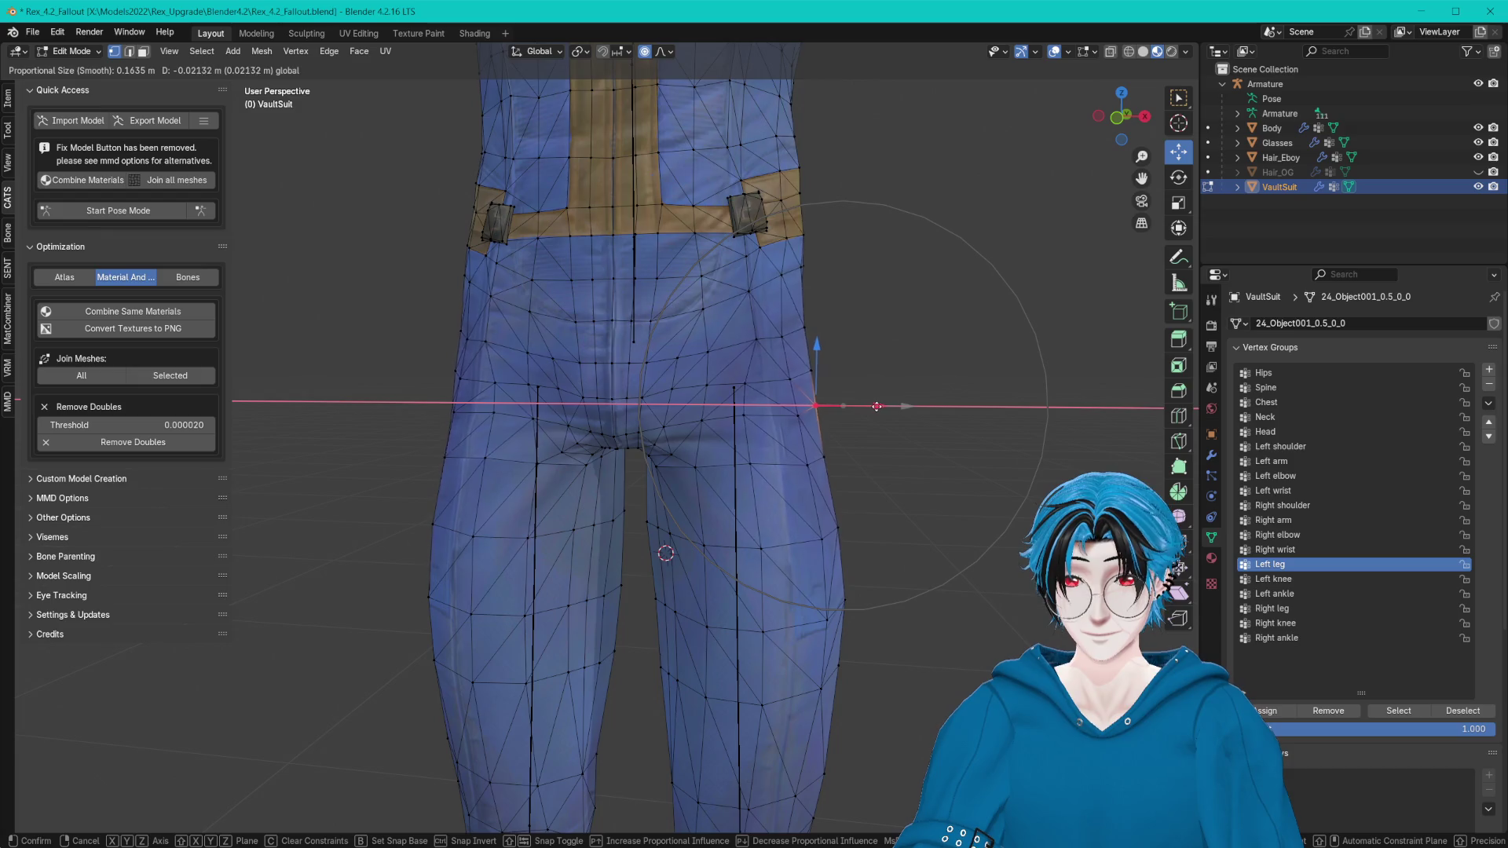
pyautogui.click(884, 405)
# Pull a vertex higher on the hip edge inward along X.
pyautogui.click(810, 327)
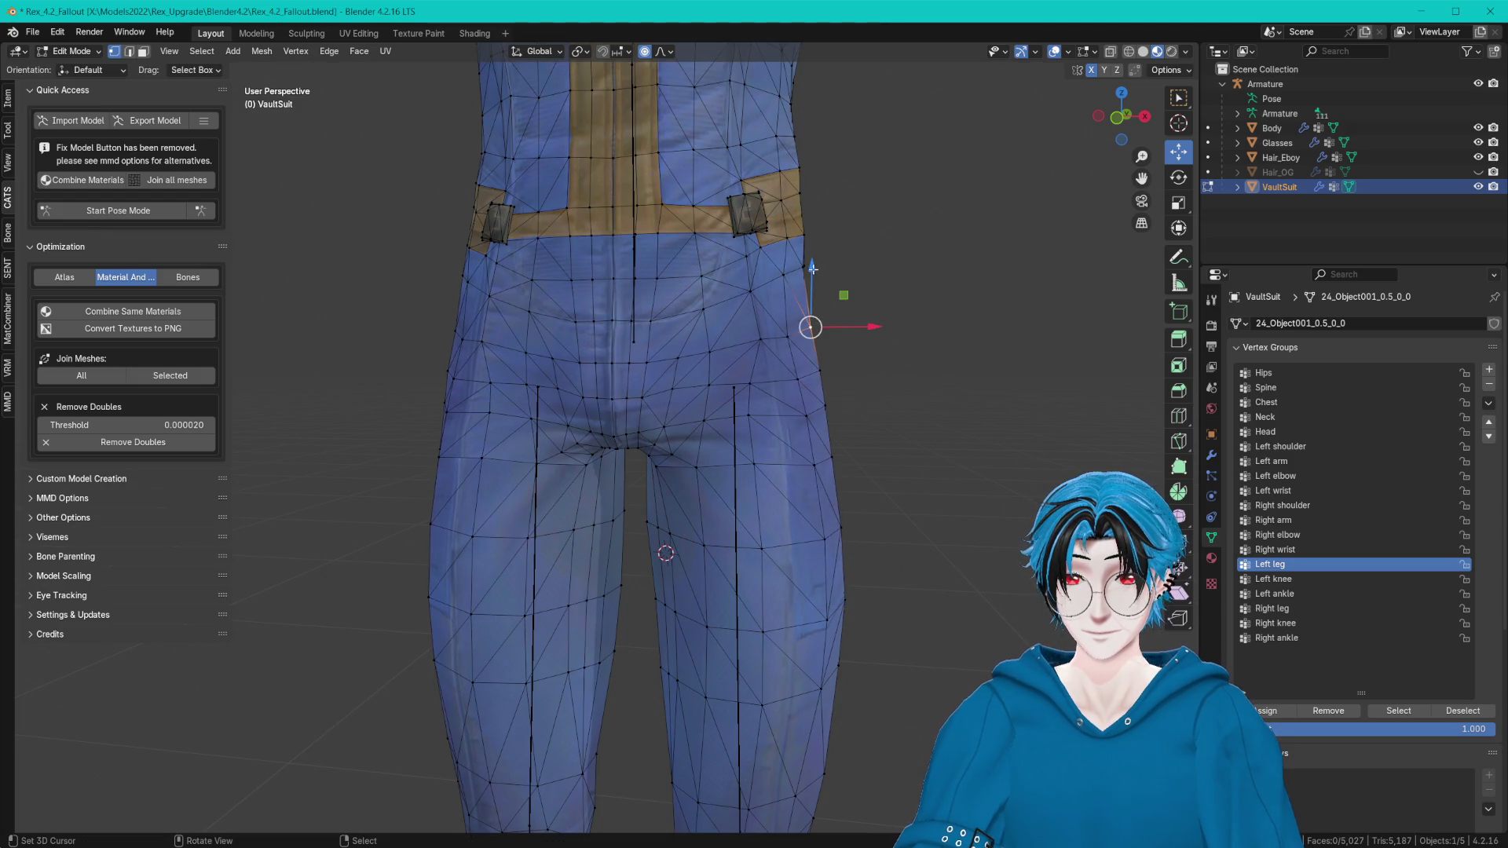
pyautogui.press('g')
pyautogui.press('x')
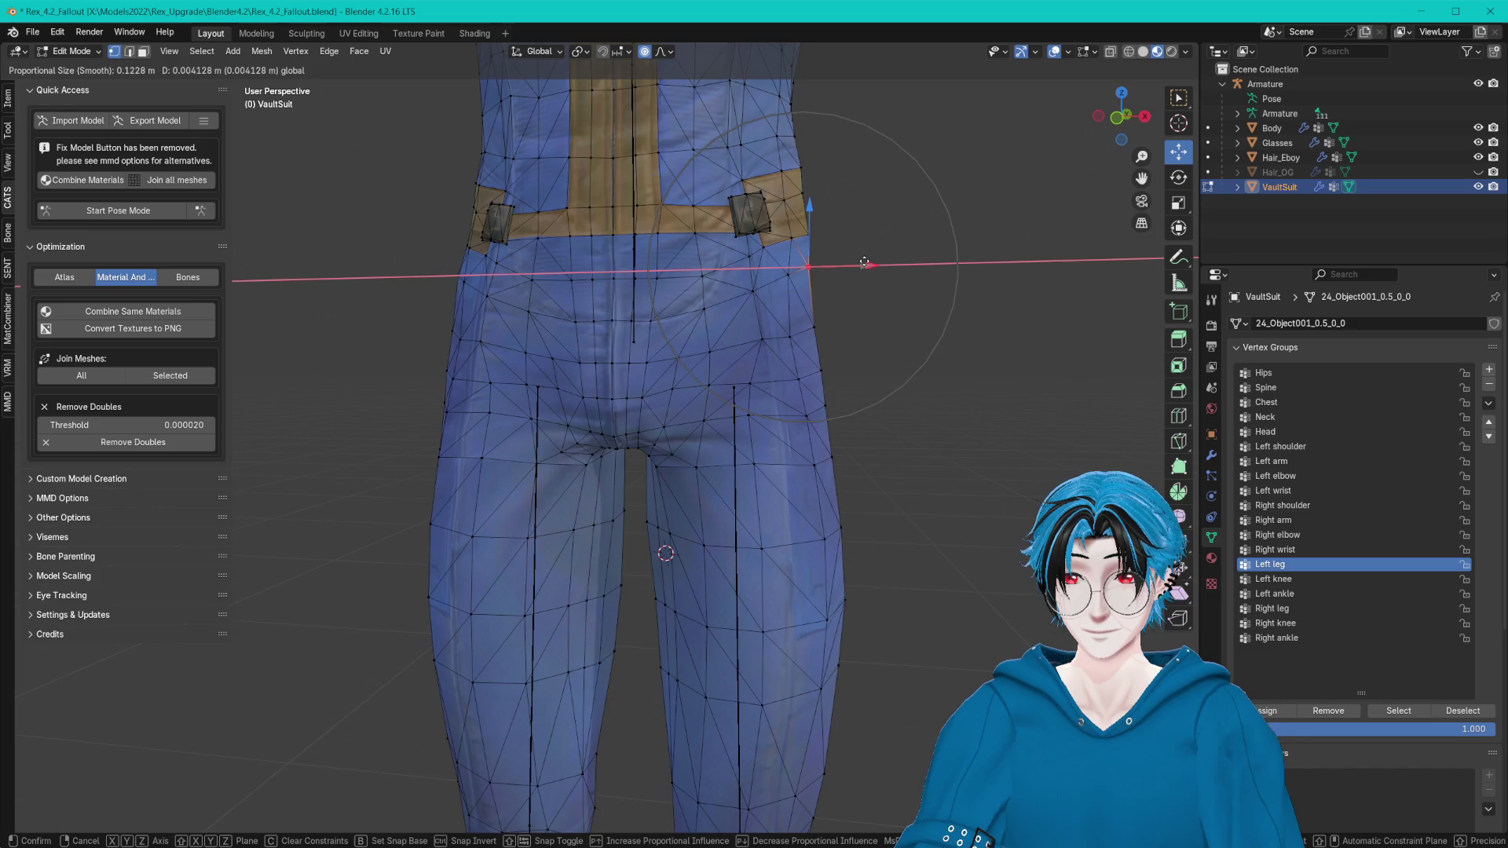
pyautogui.click(818, 276)
pyautogui.moveTo(817, 276)
pyautogui.mouseDown(button='middle')
pyautogui.moveTo(886, 272)
pyautogui.moveTo(932, 335)
pyautogui.mouseUp(button='middle')
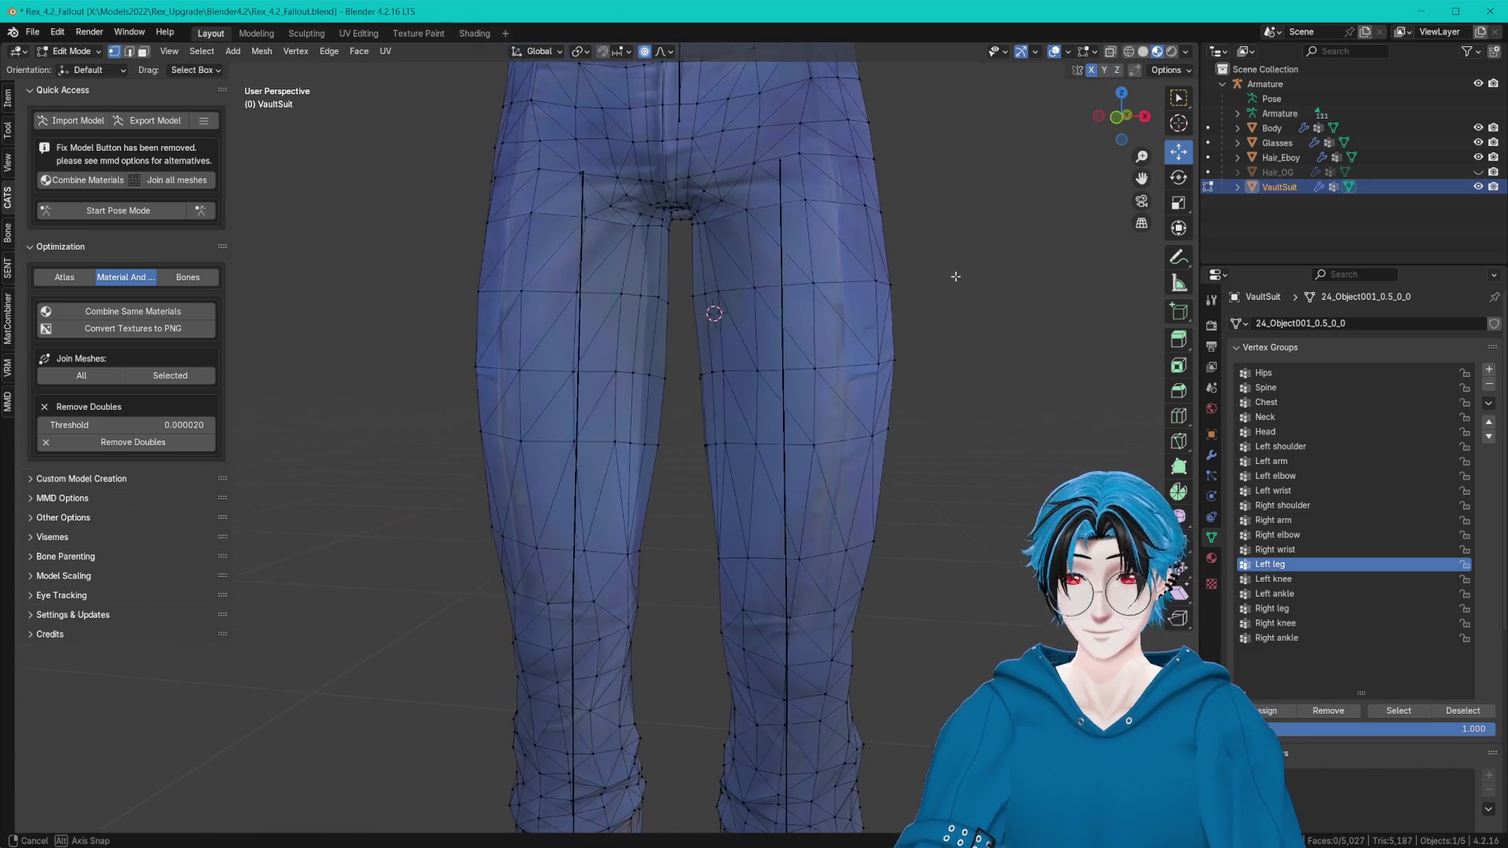
# Pull the thigh side inward along X with an enlarged proportional falloff.
pyautogui.press('g')
pyautogui.press('x')
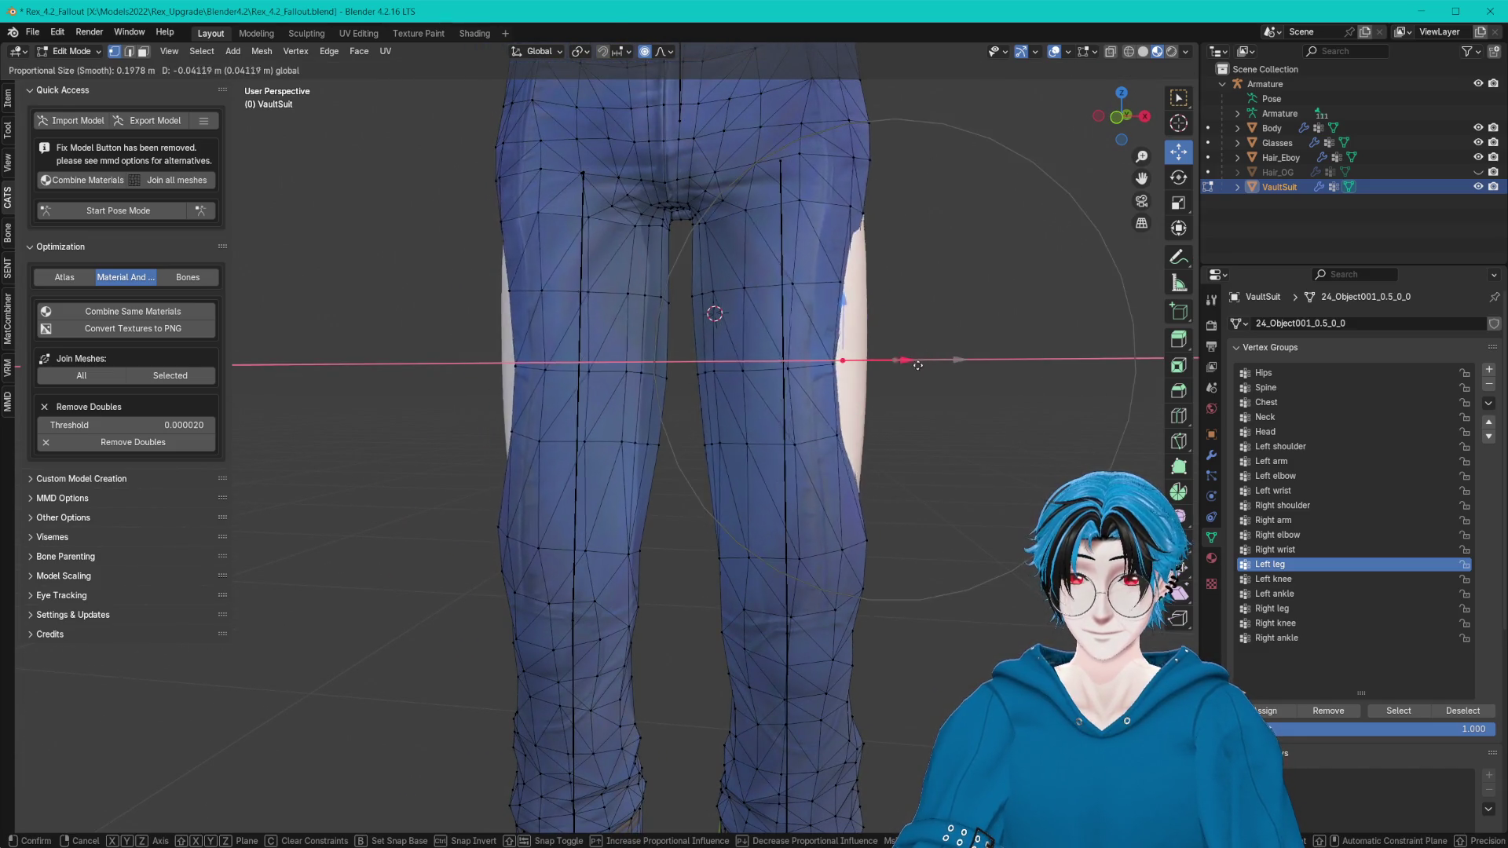
pyautogui.press('Escape')
pyautogui.press('g')
pyautogui.press('x')
pyautogui.click(883, 347)
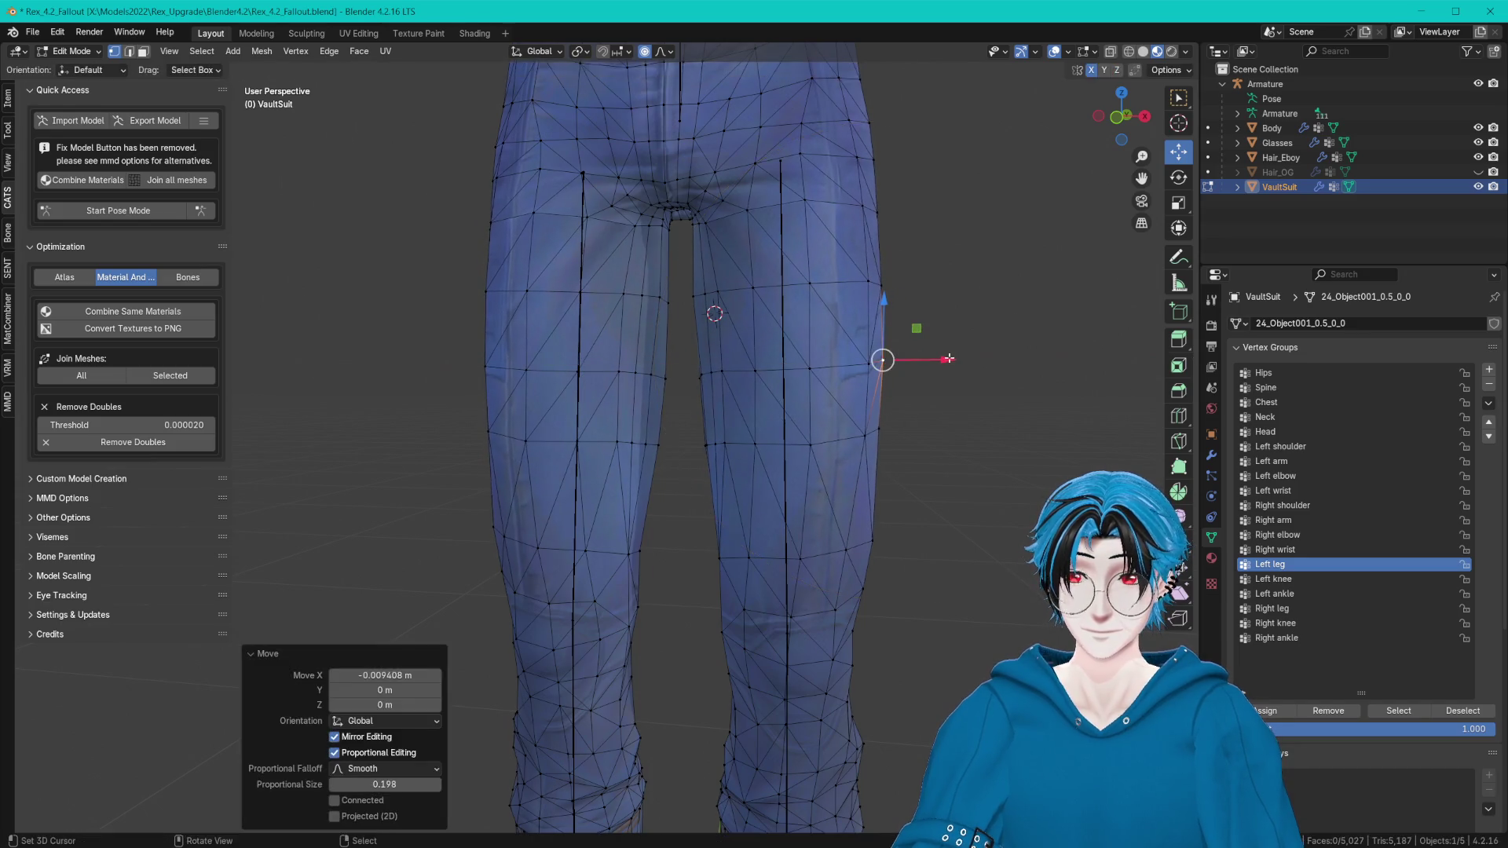
pyautogui.moveTo(882, 346)
pyautogui.mouseDown(button='middle')
pyautogui.moveTo(899, 549)
pyautogui.moveTo(650, 258)
pyautogui.moveTo(781, 311)
pyautogui.mouseUp(button='middle')
pyautogui.scroll(2, 905, 503)
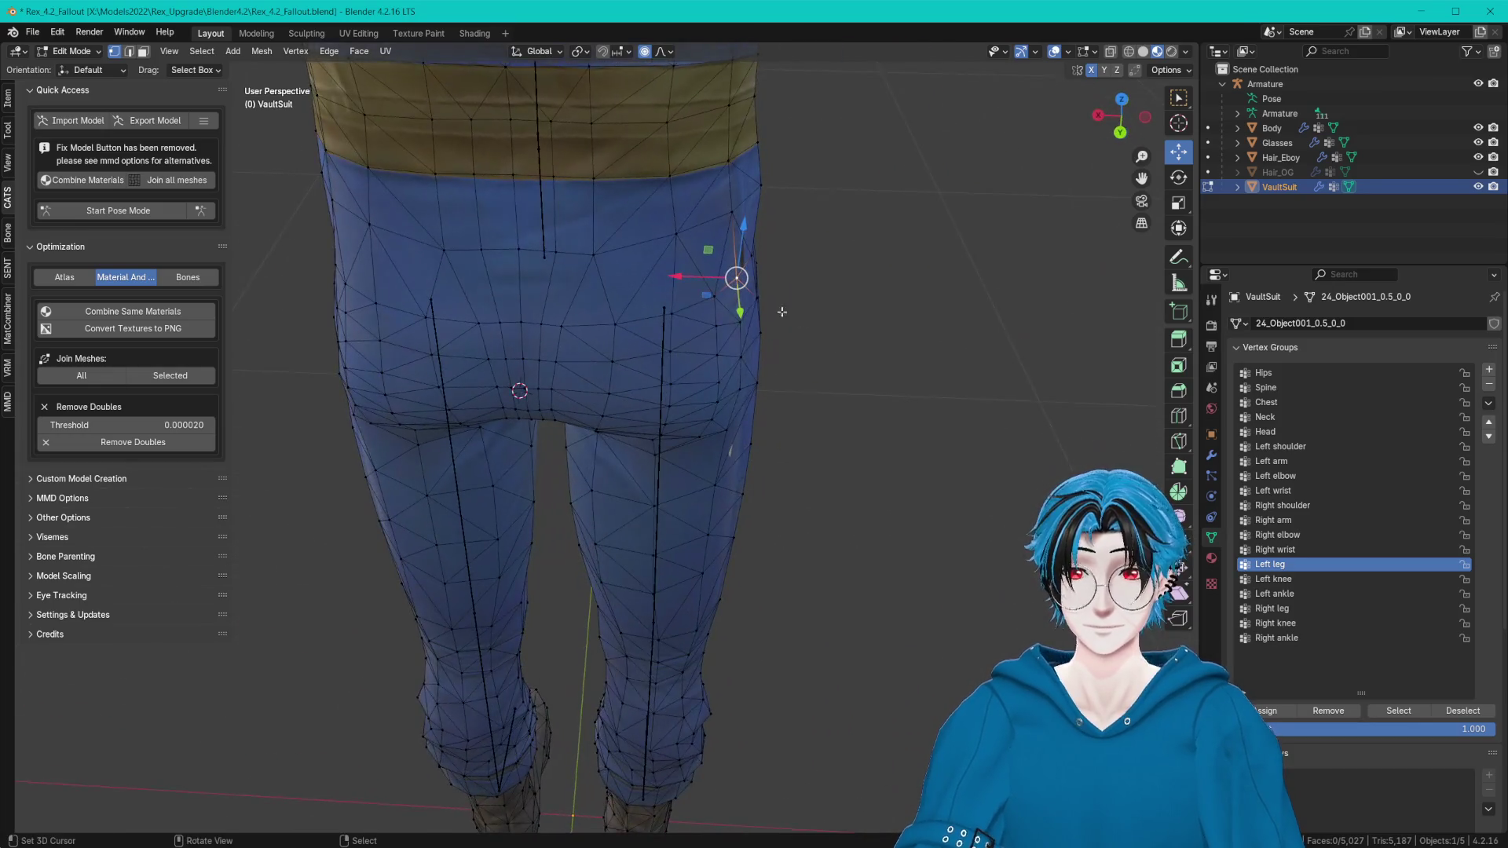
# Make two small inward X moves on the rear hip vertices.
pyautogui.press('g')
pyautogui.press('x')
pyautogui.click(747, 280)
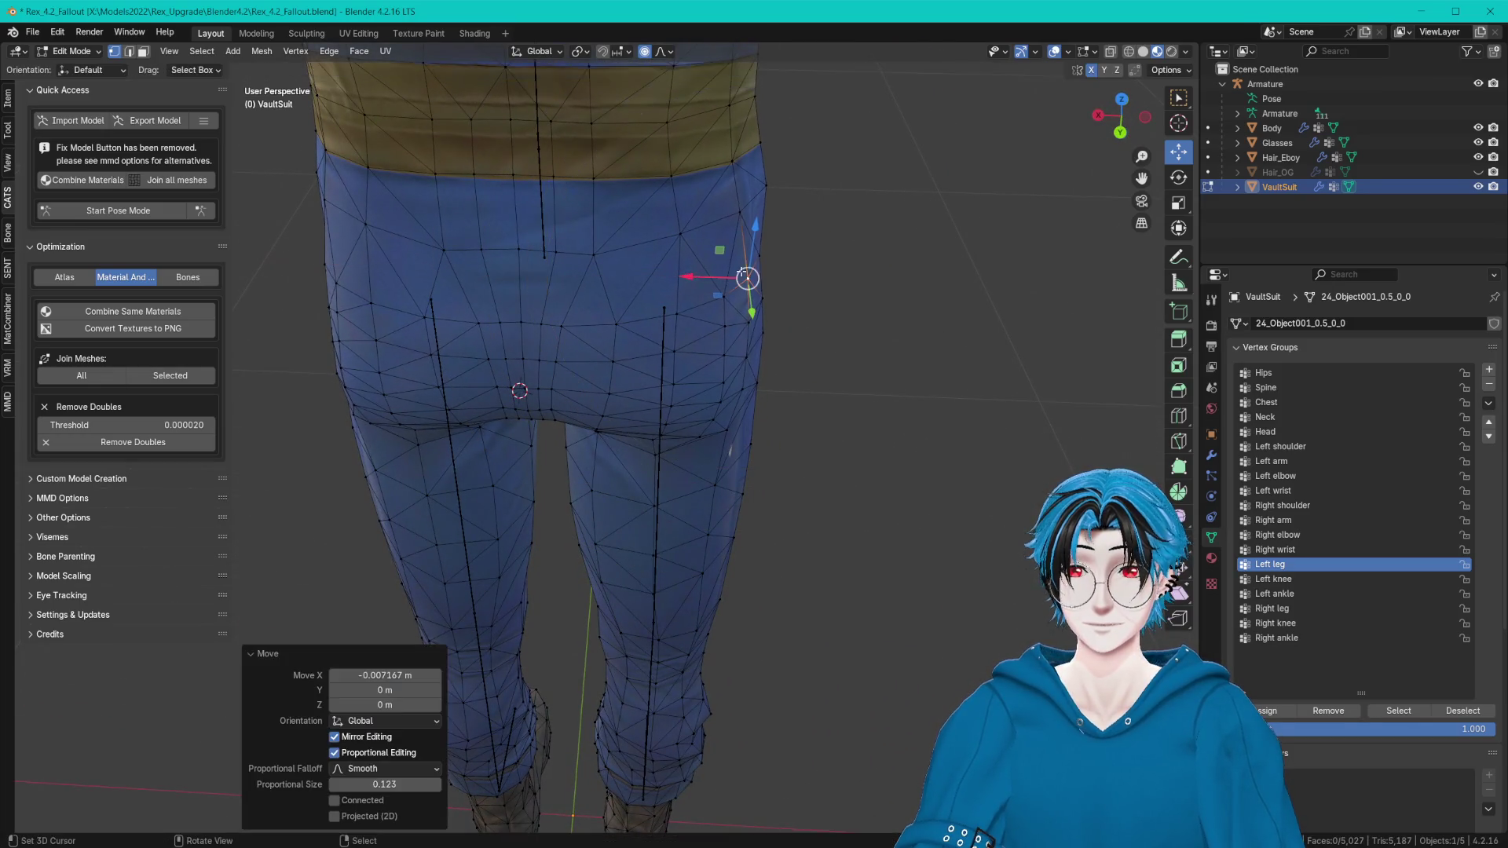
pyautogui.moveTo(747, 279)
pyautogui.mouseDown(button='middle')
pyautogui.moveTo(778, 267)
pyautogui.moveTo(1296, 536)
pyautogui.mouseUp(button='middle')
pyautogui.press('g')
pyautogui.press('x')
pyautogui.click(784, 283)
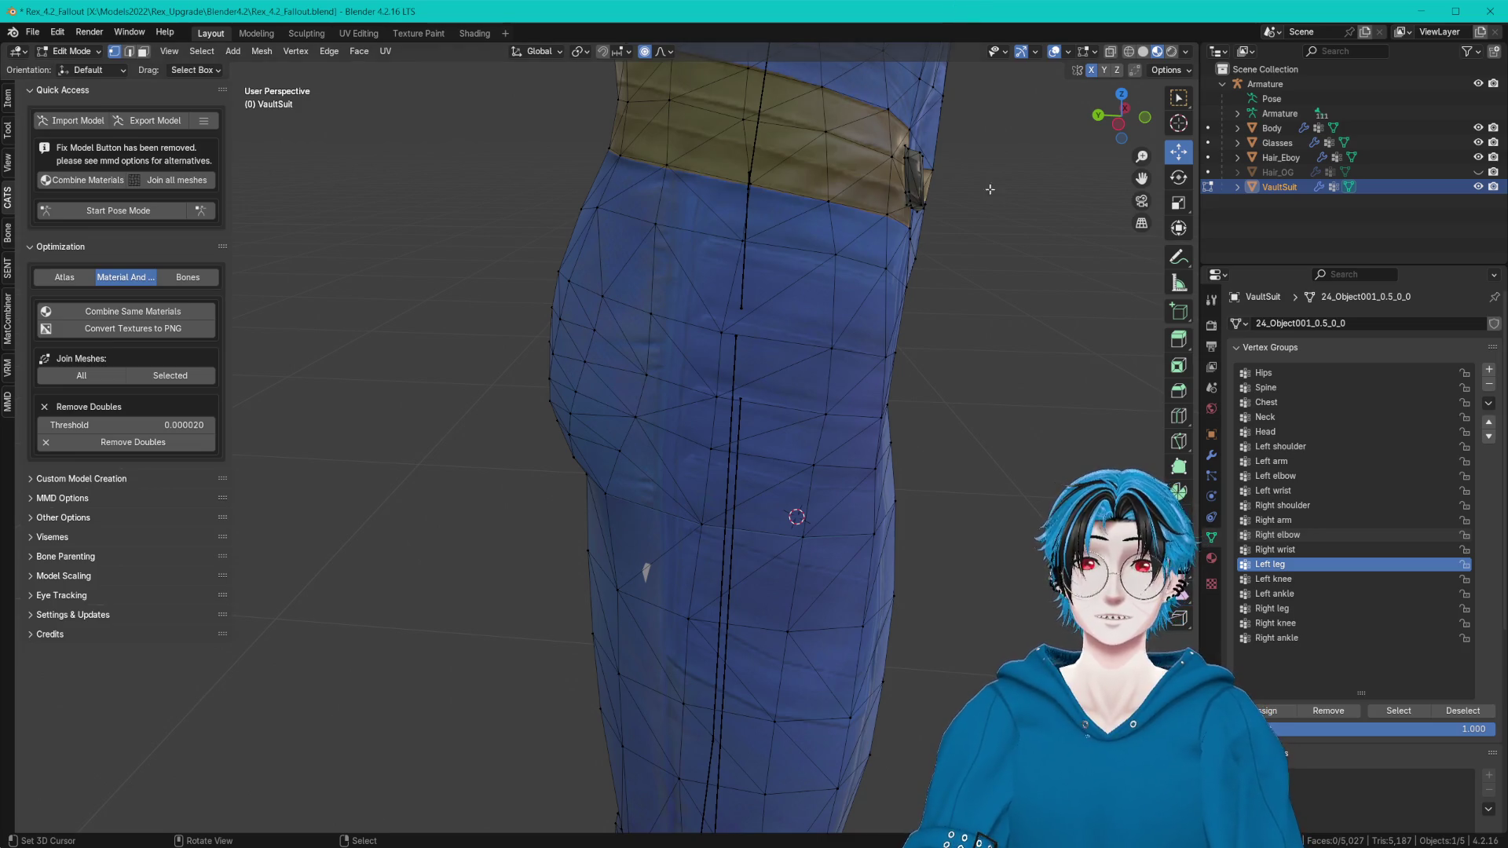
pyautogui.moveTo(990, 188); pyautogui.dragTo(888, 289, button='middle')
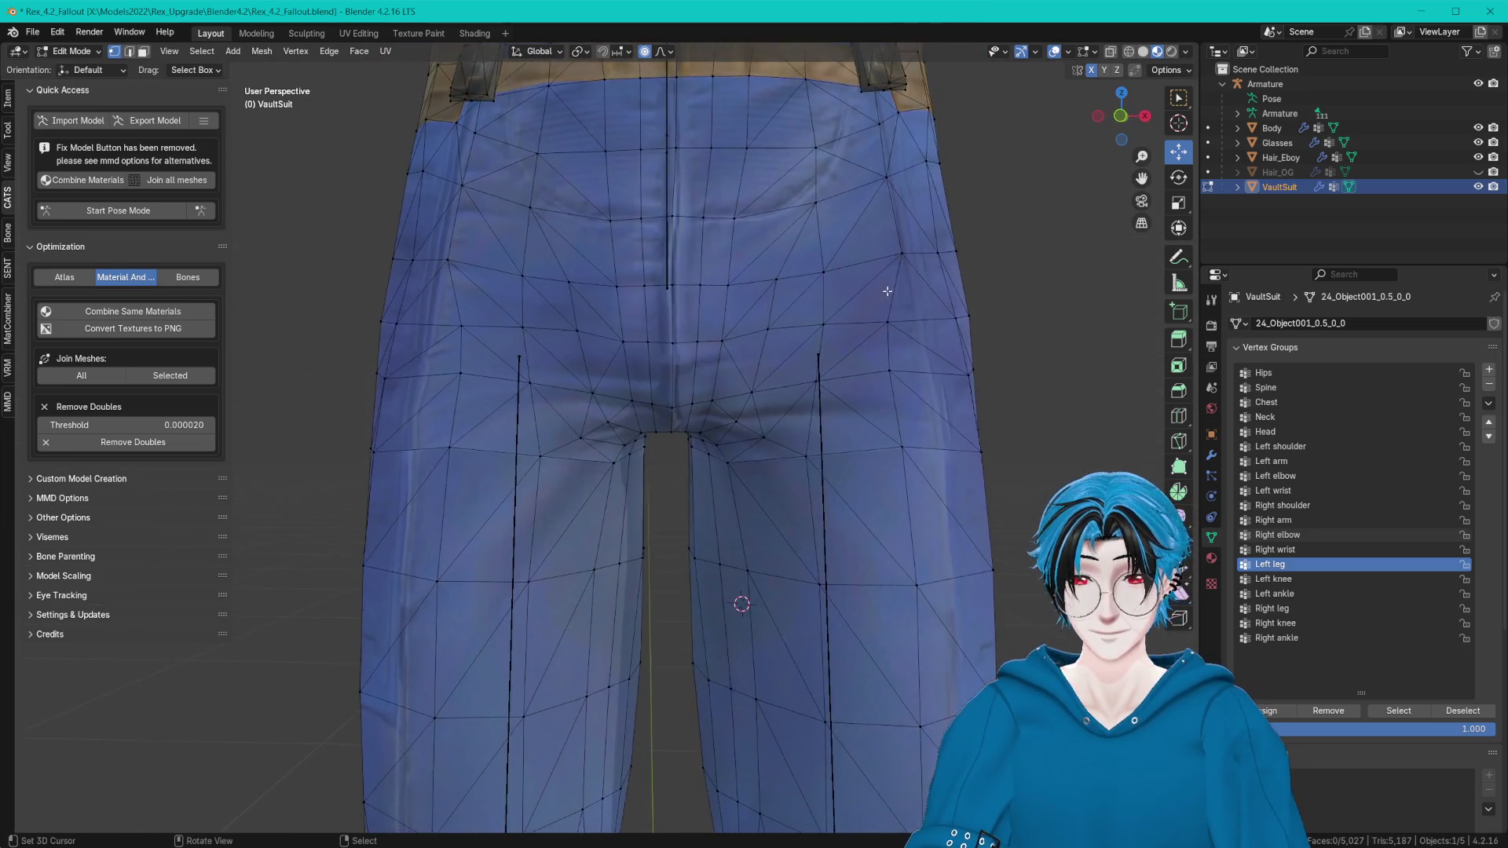
pyautogui.scroll(2, 887, 290)
# Nudge a single crotch vertex into place at the front.
pyautogui.press('a')
pyautogui.click(763, 362)
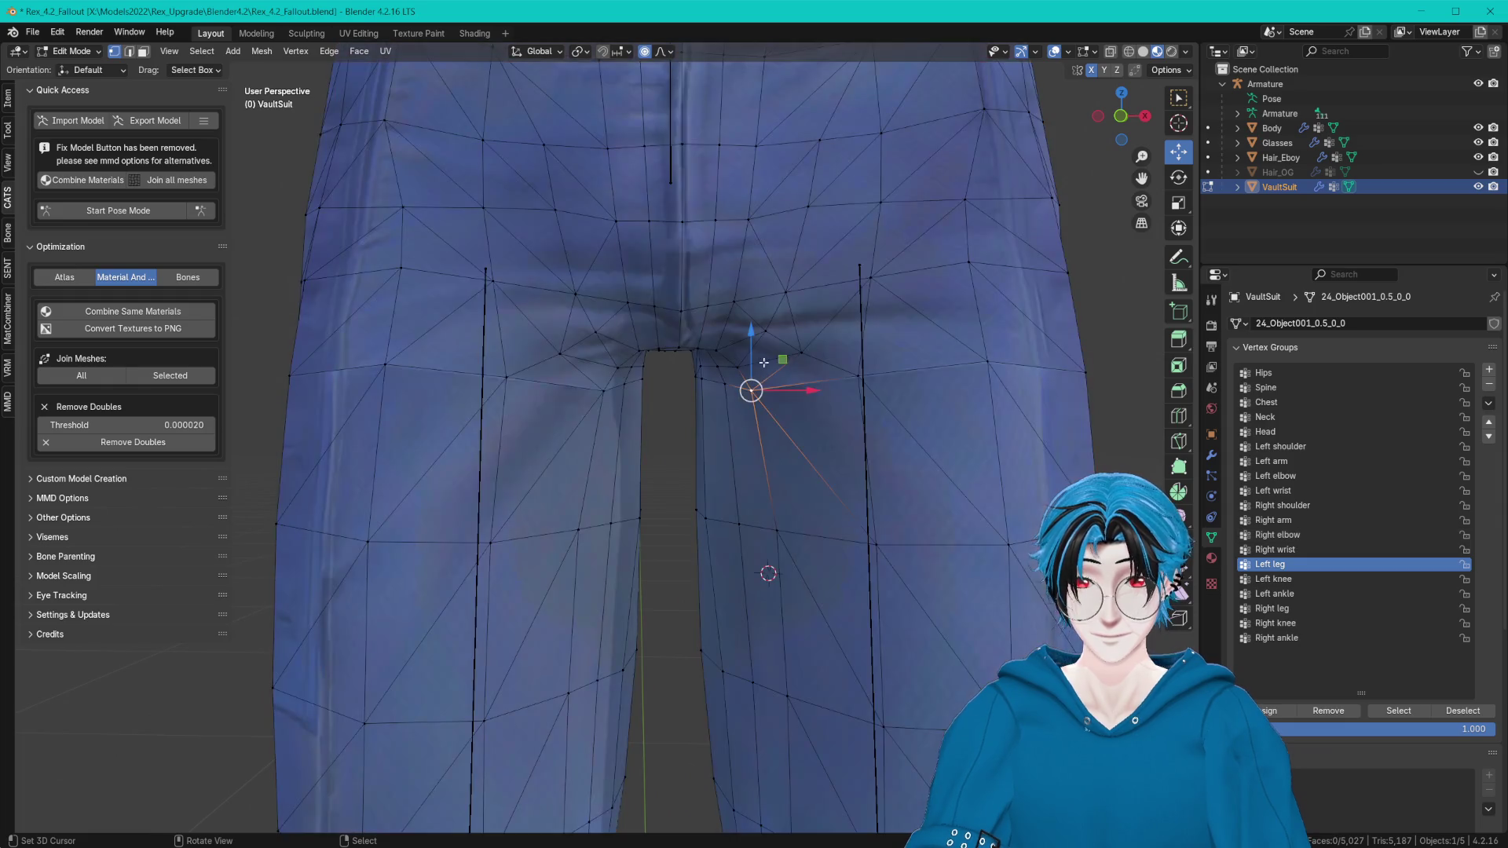
pyautogui.press('g')
pyautogui.click(747, 353)
pyautogui.moveTo(746, 351); pyautogui.dragTo(745, 343)
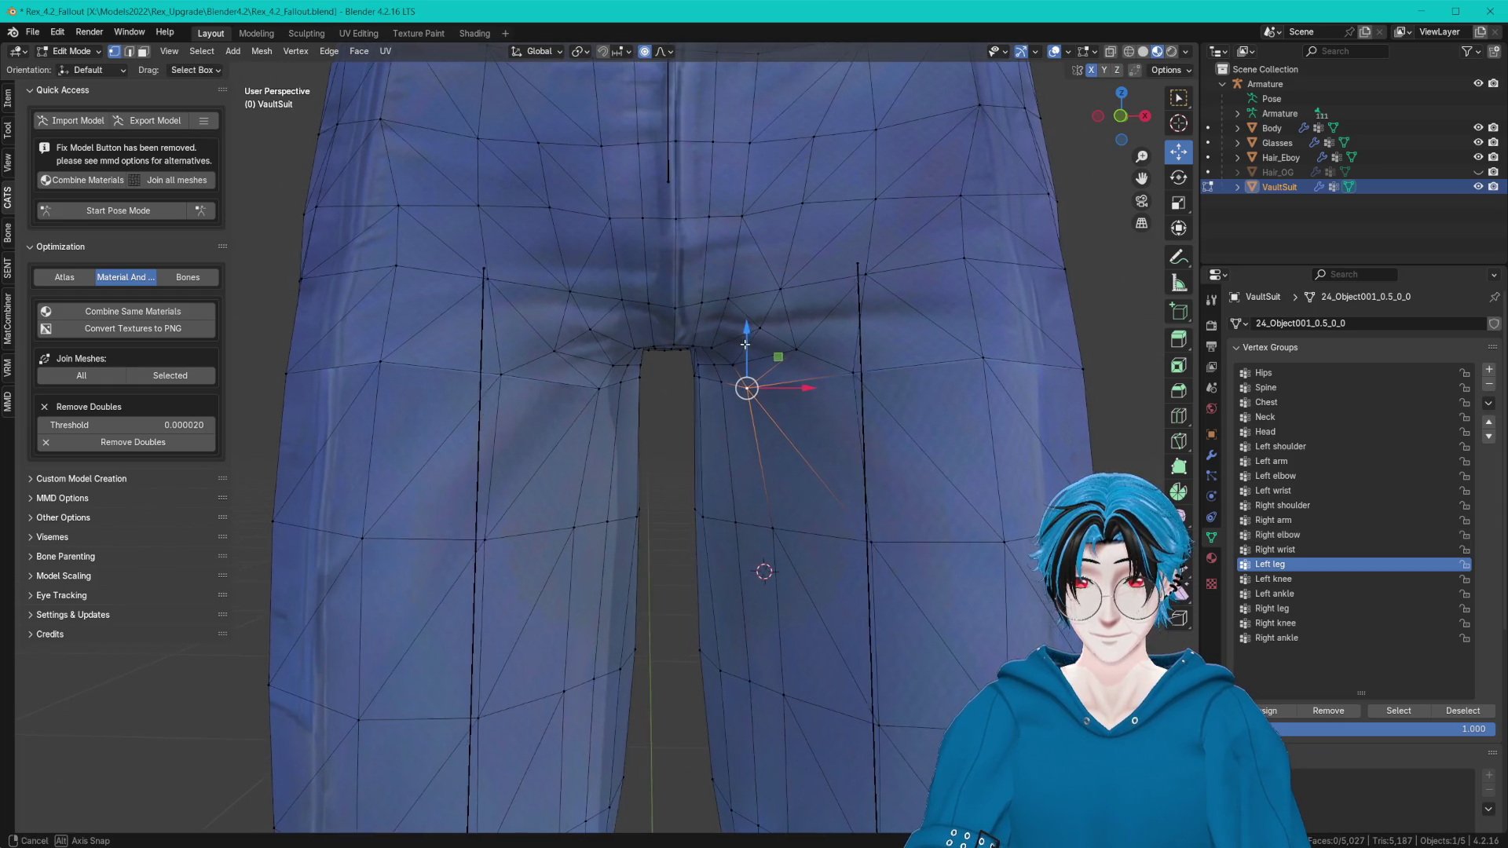
pyautogui.click(744, 344)
pyautogui.click(770, 326)
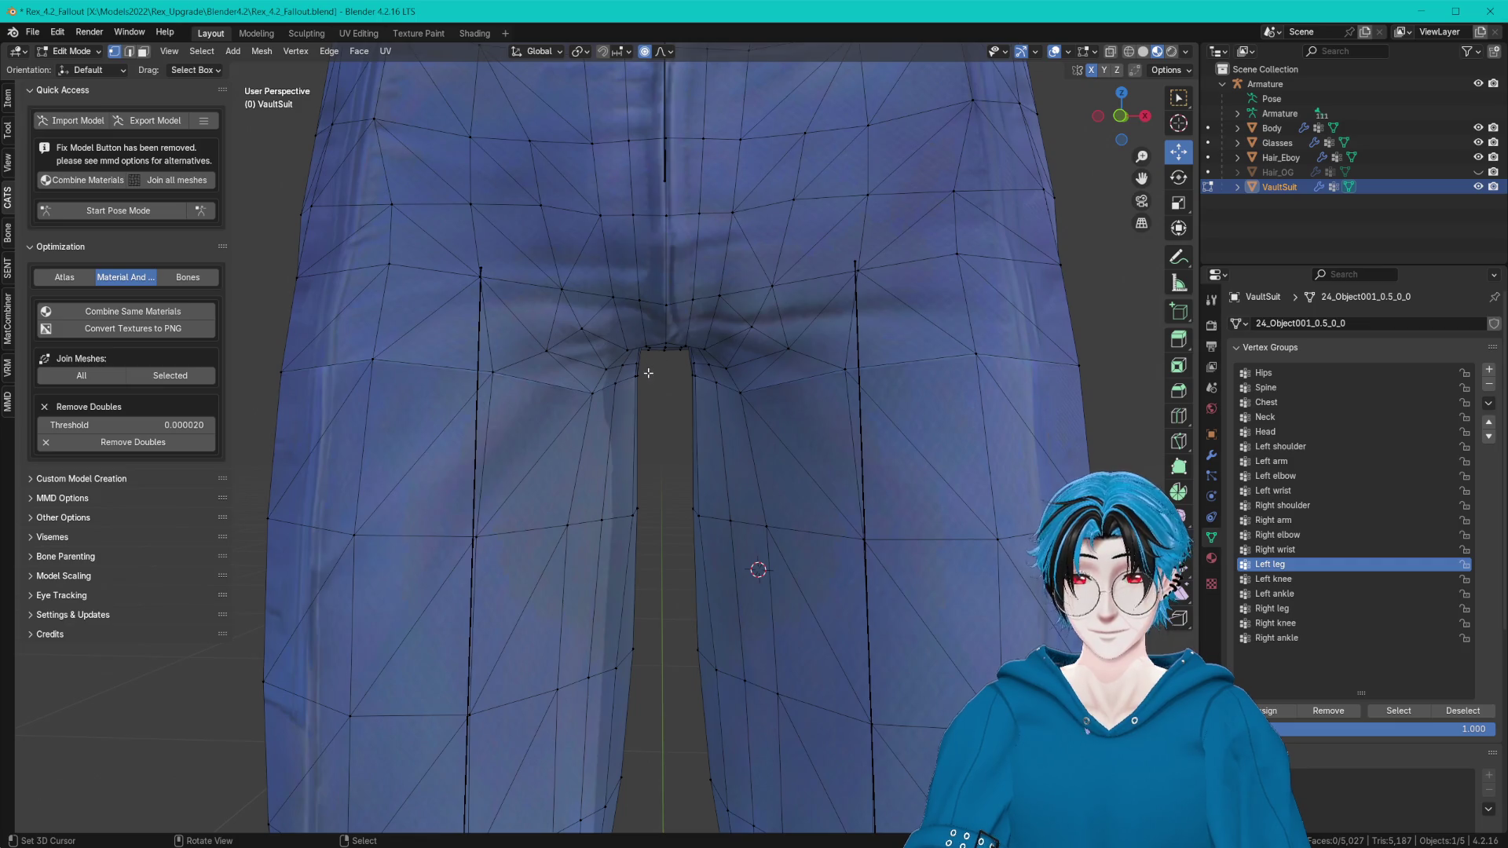
# Lower the crotch-gap vertices slightly and shift them toward the centre.
pyautogui.moveTo(636, 374); pyautogui.dragTo(638, 377)
pyautogui.moveTo(638, 377); pyautogui.dragTo(599, 361, button='middle')
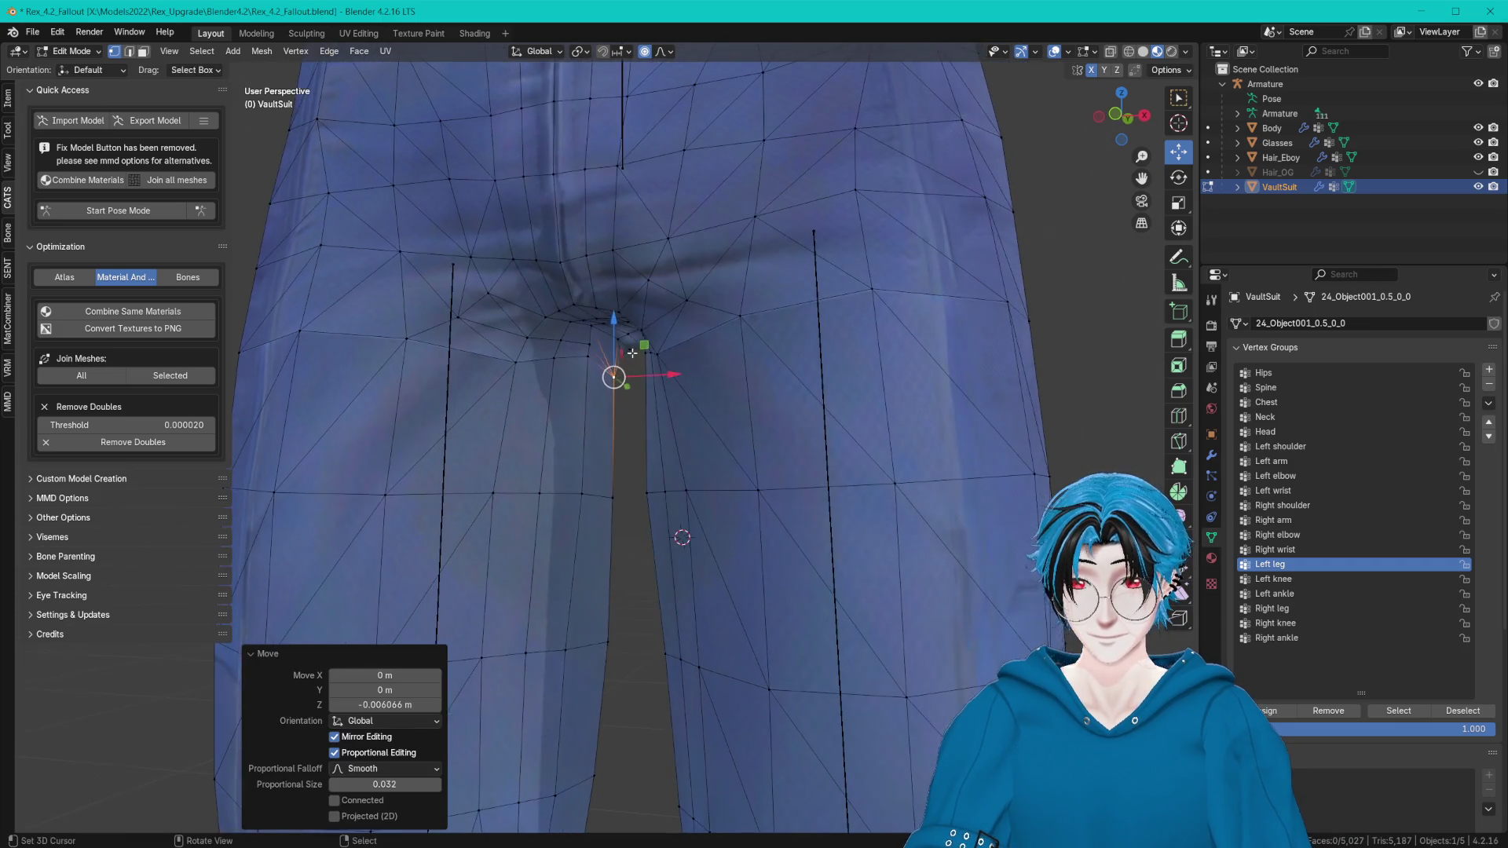
pyautogui.click(598, 361)
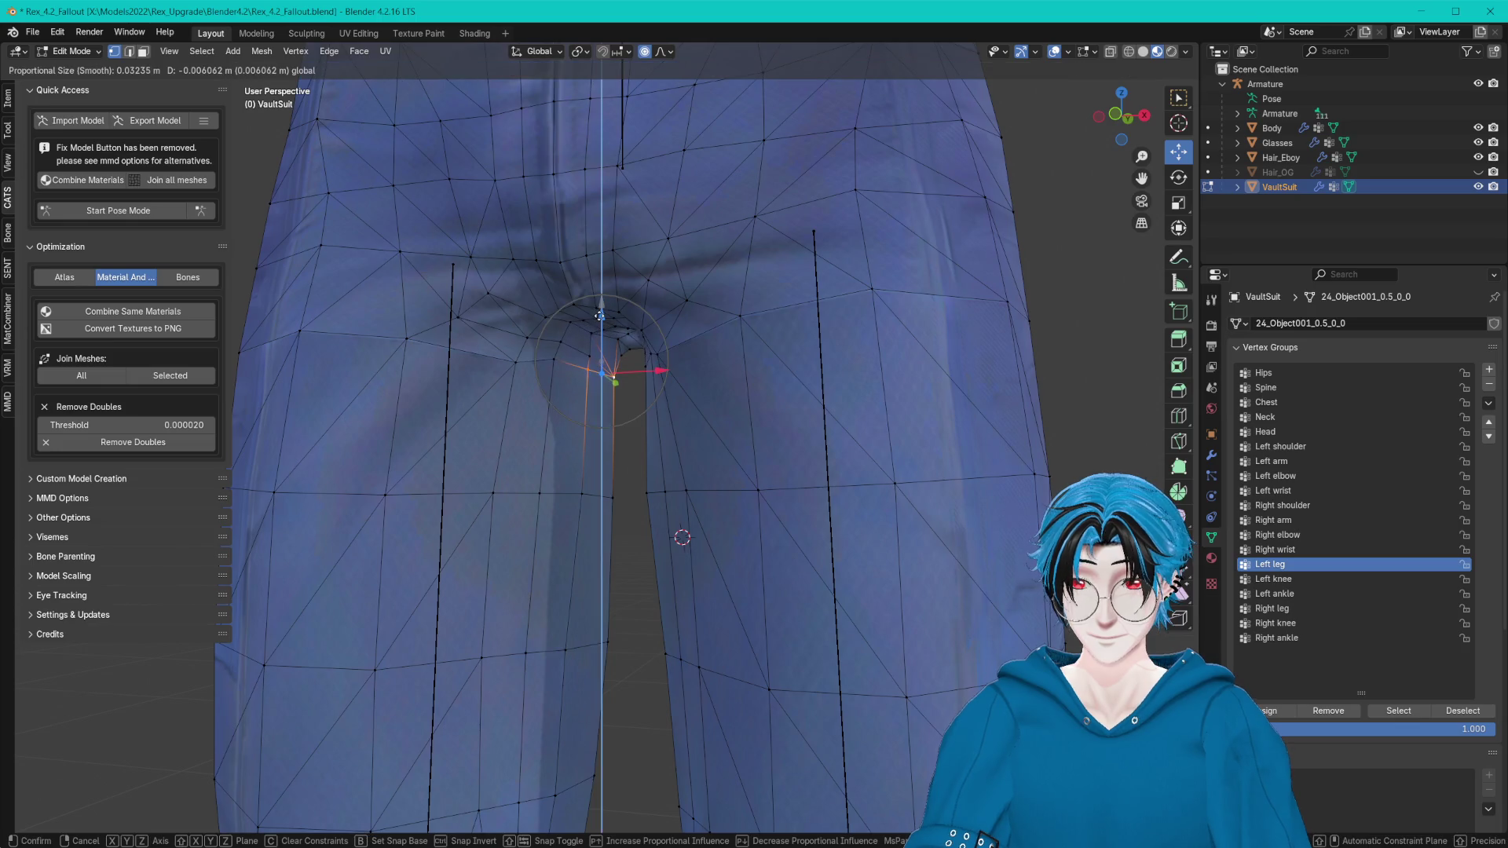
pyautogui.moveTo(598, 309); pyautogui.dragTo(600, 315)
pyautogui.moveTo(600, 316); pyautogui.dragTo(628, 373, button='middle')
pyautogui.click(628, 373)
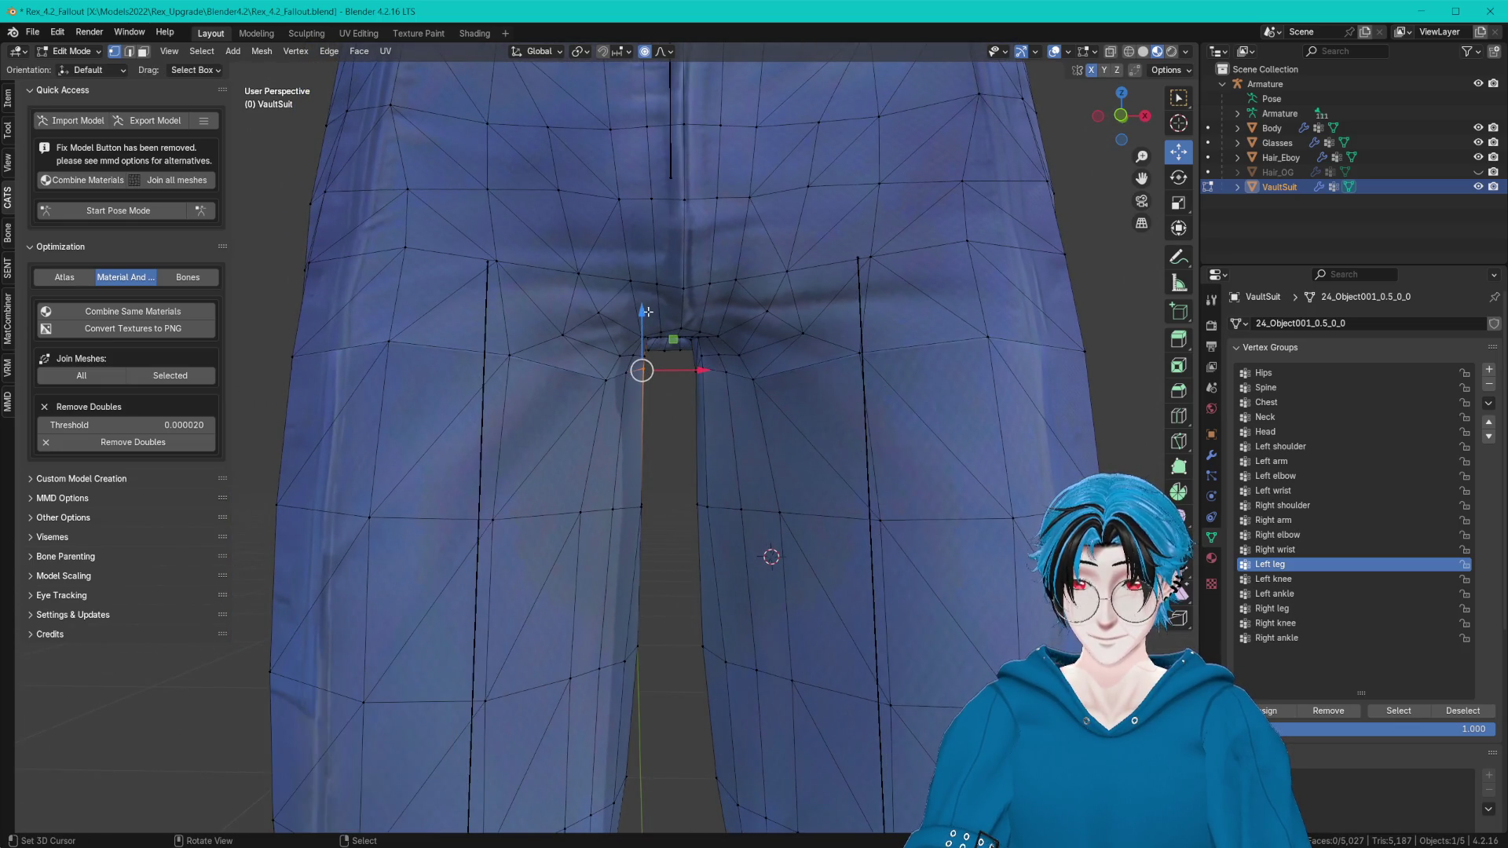
pyautogui.moveTo(645, 311); pyautogui.dragTo(622, 323)
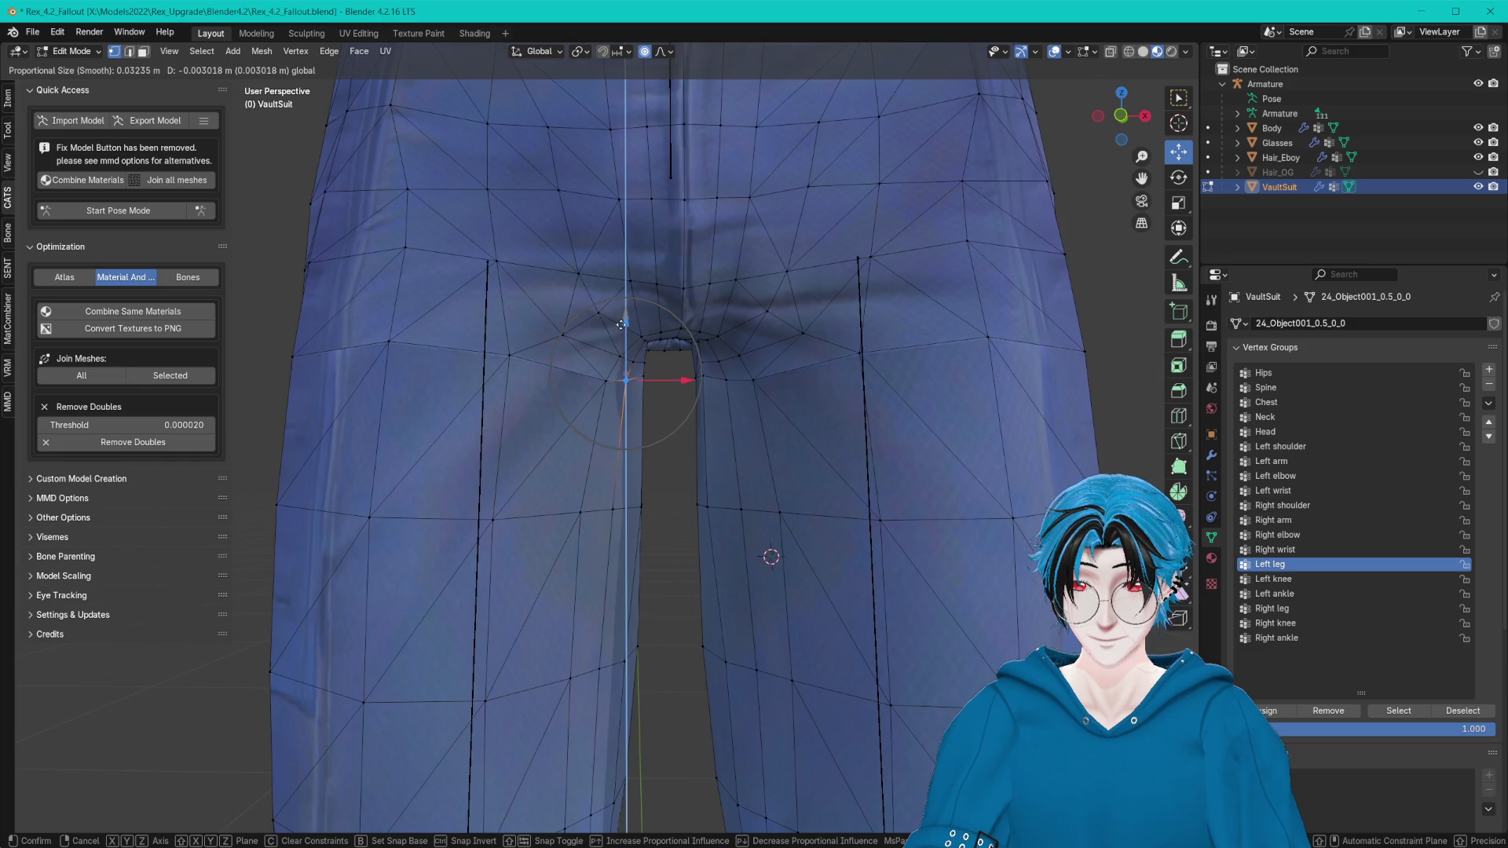
pyautogui.click(621, 323)
pyautogui.moveTo(673, 319); pyautogui.dragTo(661, 353, button='middle')
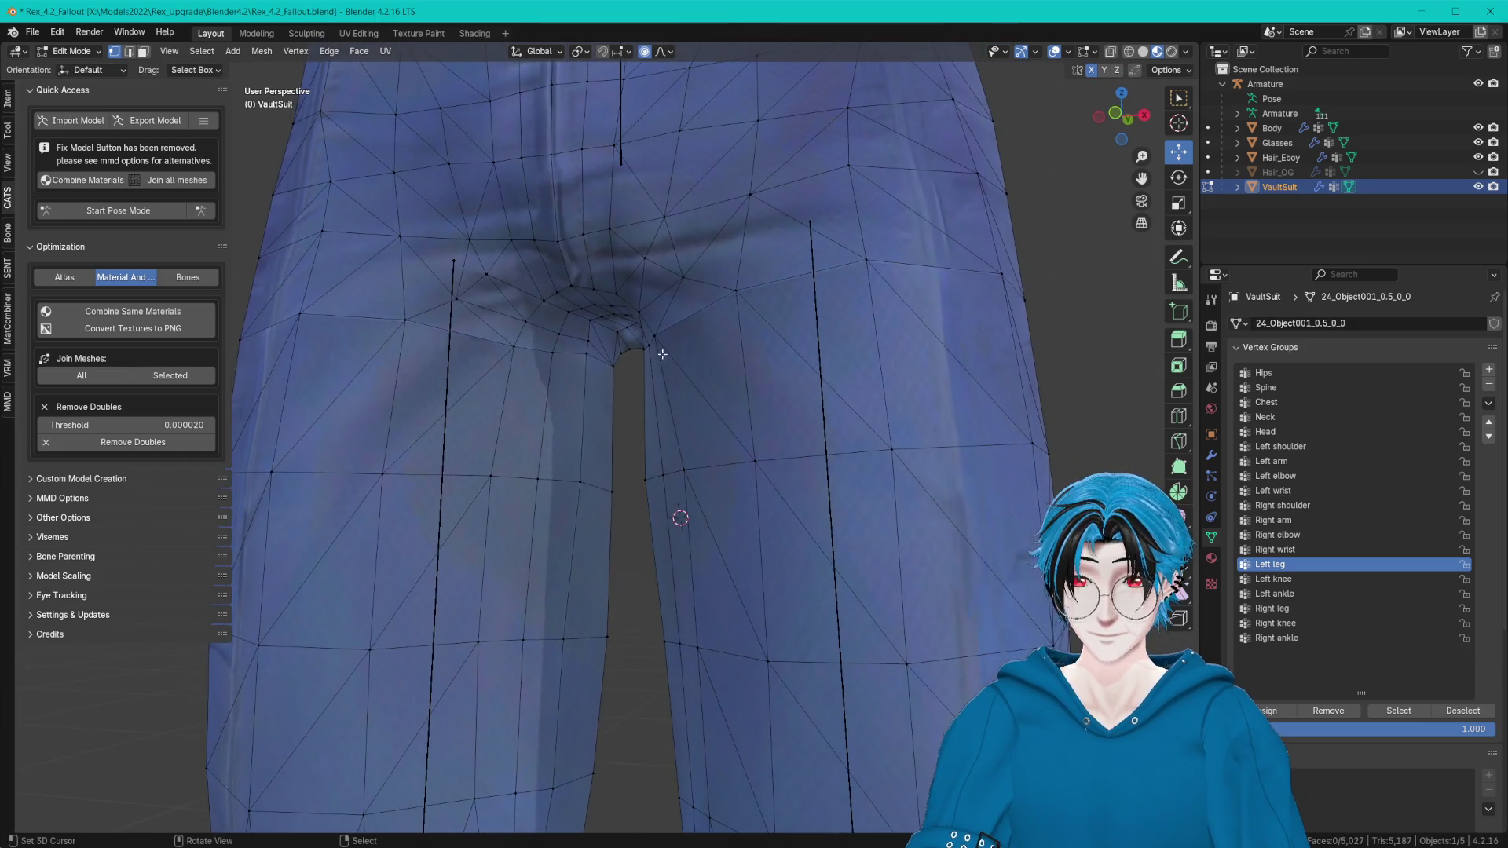
# Move a crotch vertex sideways, pull the rear thigh edge inward, and save the file.
pyautogui.click(632, 366)
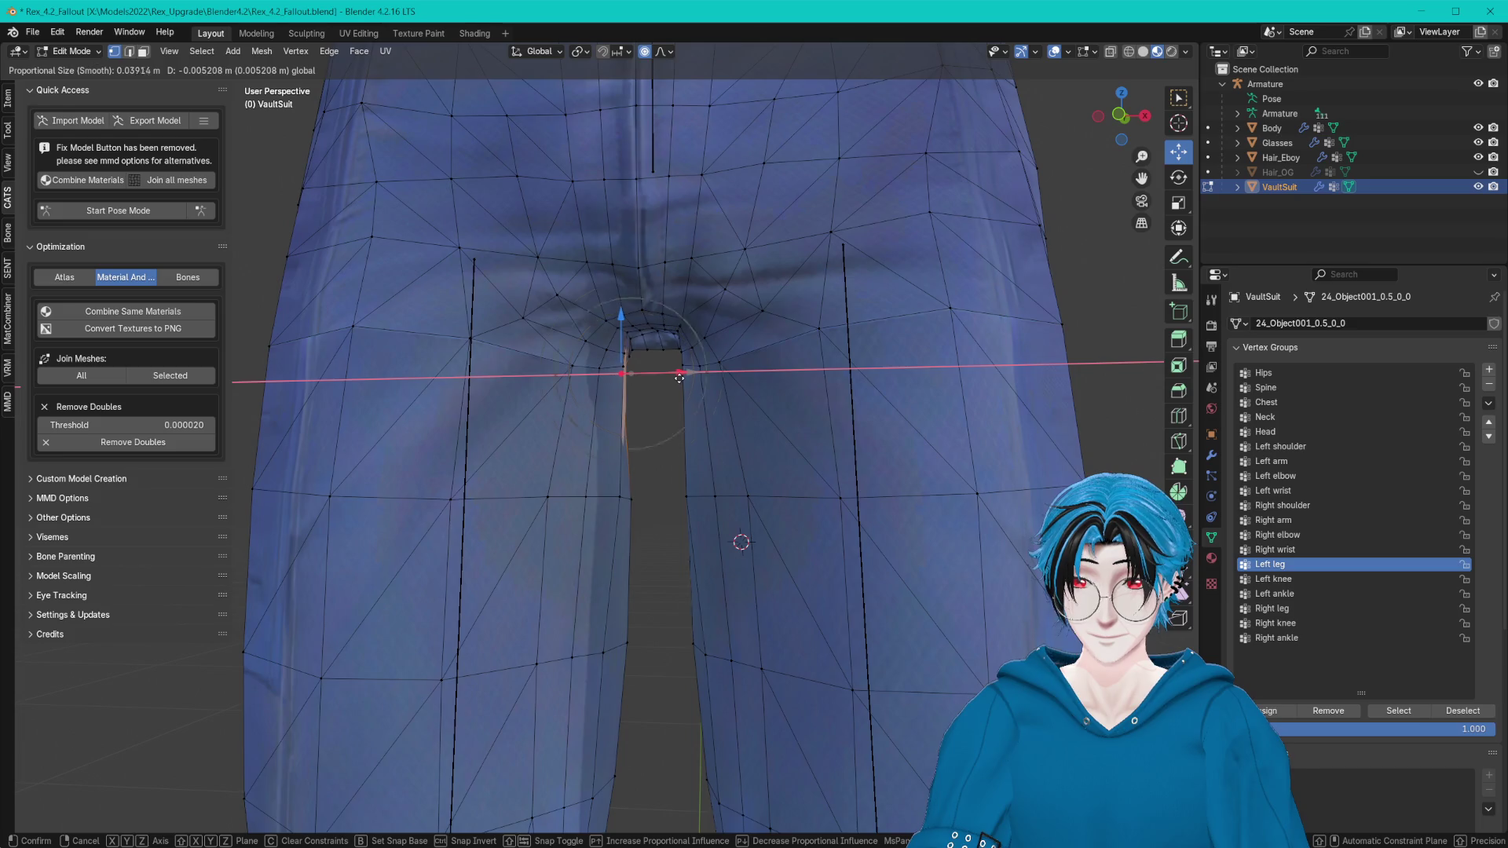
pyautogui.moveTo(677, 321); pyautogui.dragTo(654, 323)
pyautogui.moveTo(654, 323)
pyautogui.mouseDown(button='middle')
pyautogui.moveTo(650, 376)
pyautogui.moveTo(755, 407)
pyautogui.moveTo(897, 524)
pyautogui.moveTo(924, 508)
pyautogui.mouseUp(button='middle')
pyautogui.moveTo(845, 502); pyautogui.dragTo(848, 510)
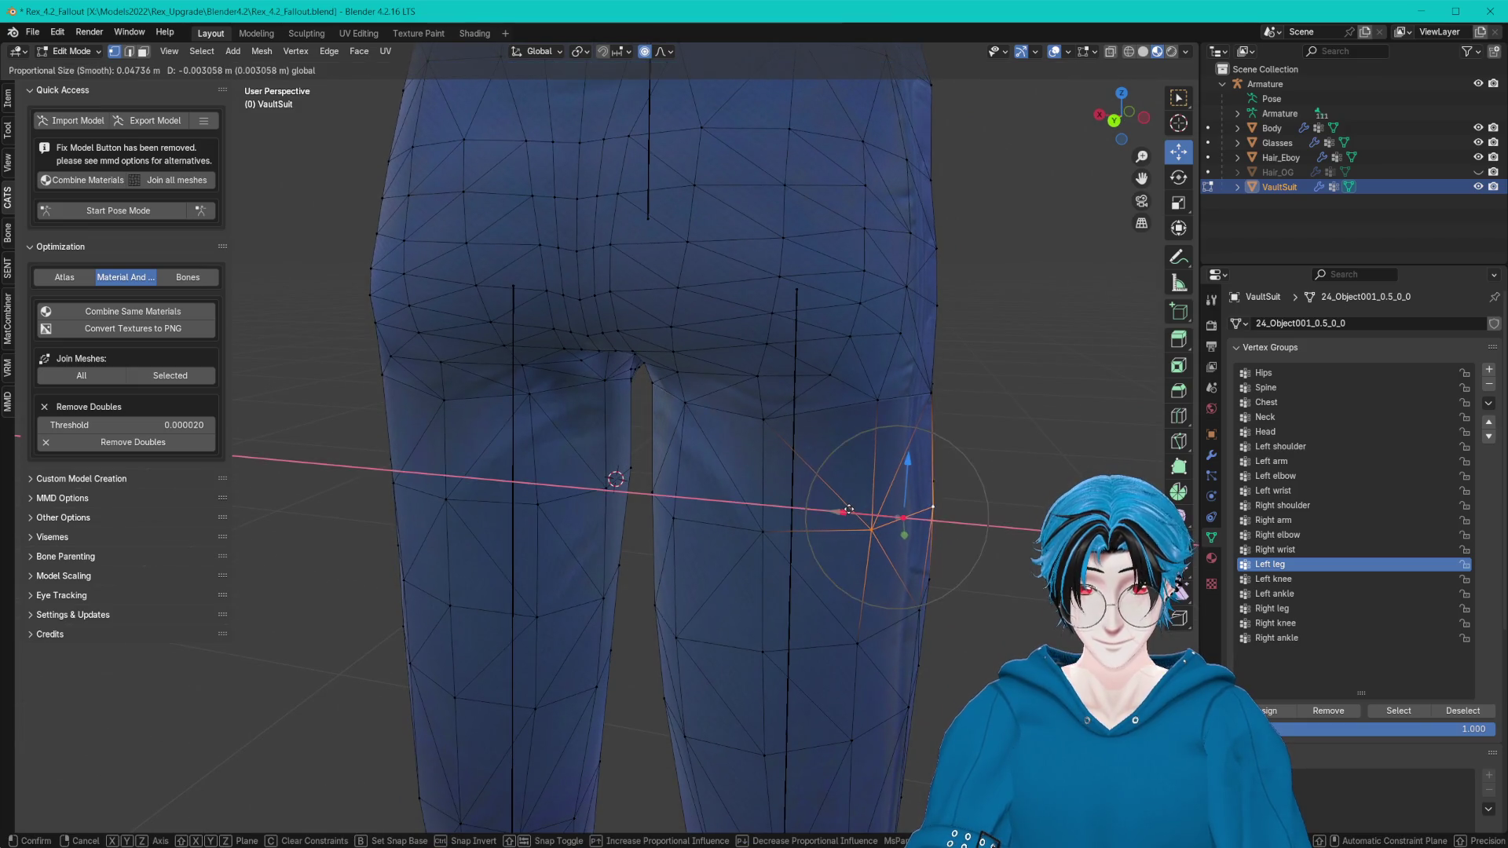
pyautogui.click(960, 391)
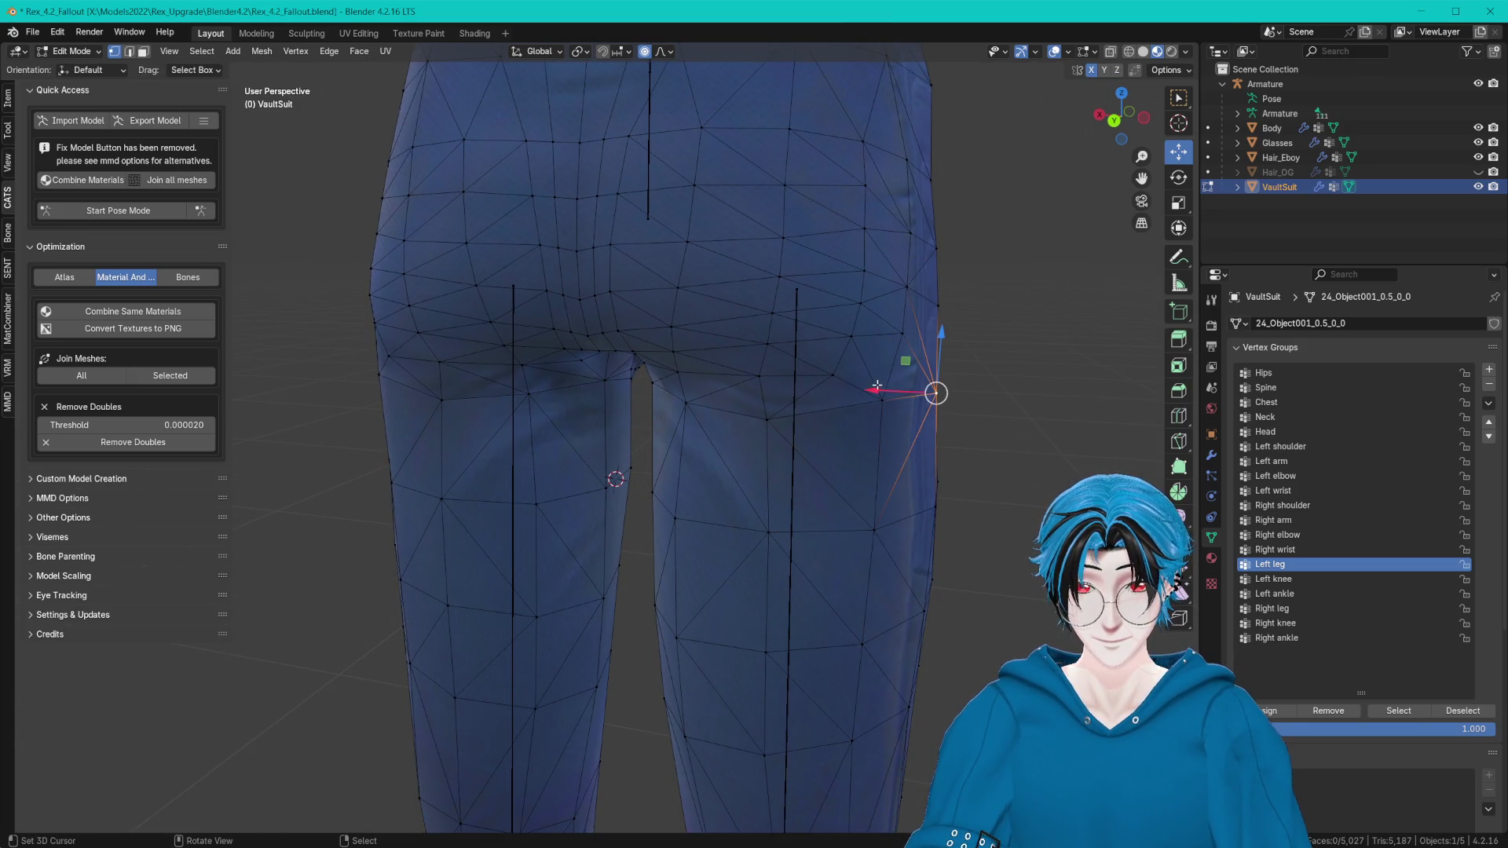
pyautogui.moveTo(876, 387); pyautogui.dragTo(876, 389)
pyautogui.moveTo(877, 389)
pyautogui.mouseDown(button='middle')
pyautogui.moveTo(855, 374)
pyautogui.moveTo(926, 370)
pyautogui.moveTo(908, 370)
pyautogui.moveTo(904, 429)
pyautogui.mouseUp(button='middle')
pyautogui.click(854, 374)
pyautogui.hotkey('ctrl', 's')
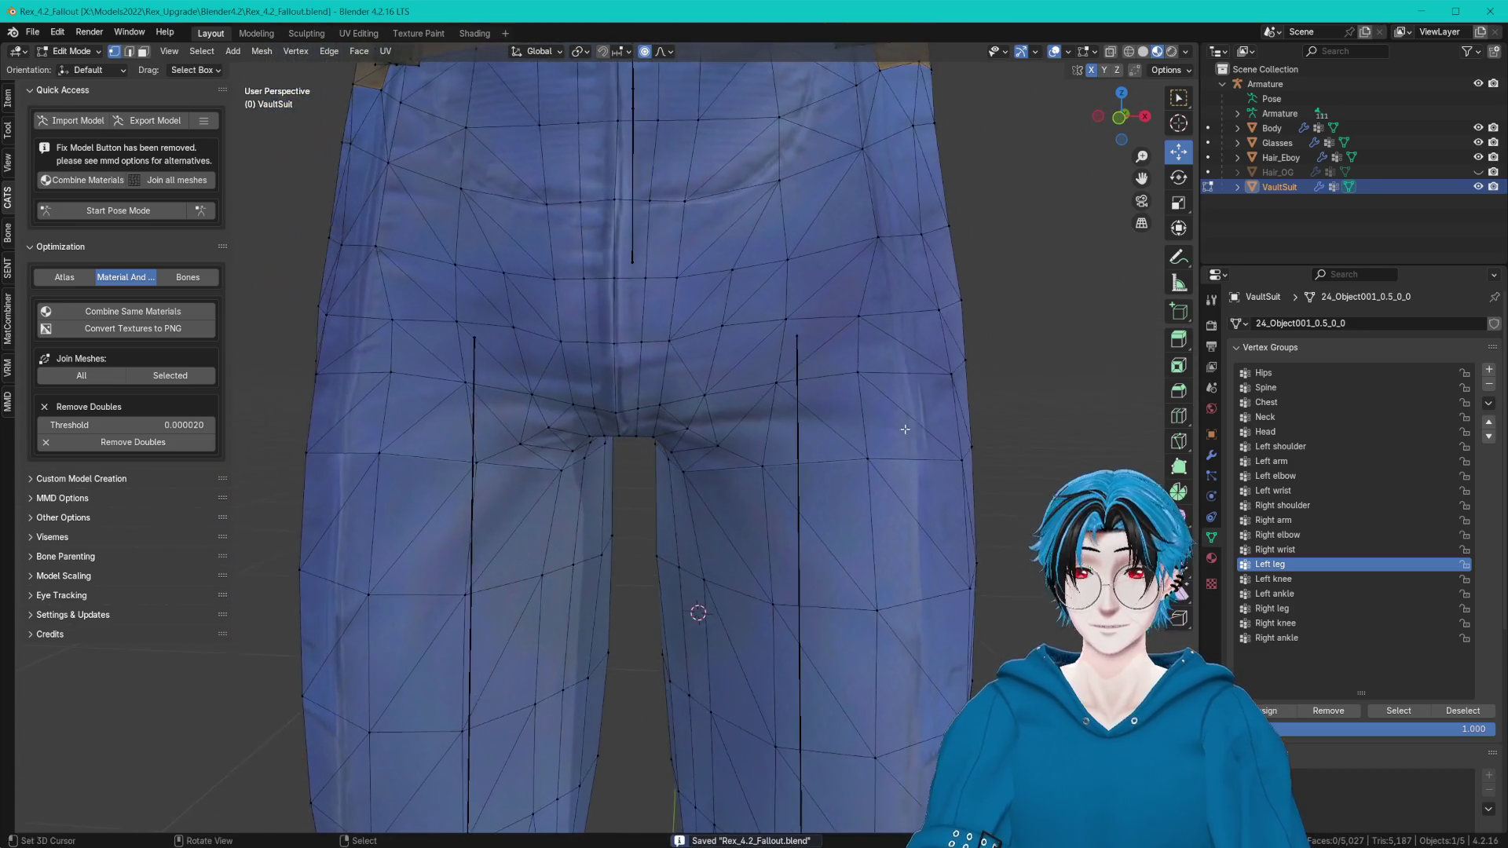
pyautogui.scroll(3, 895, 389)
# Raise the crotch vertices slightly with three vertical Z moves.
pyautogui.moveTo(891, 370); pyautogui.dragTo(848, 368, button='middle')
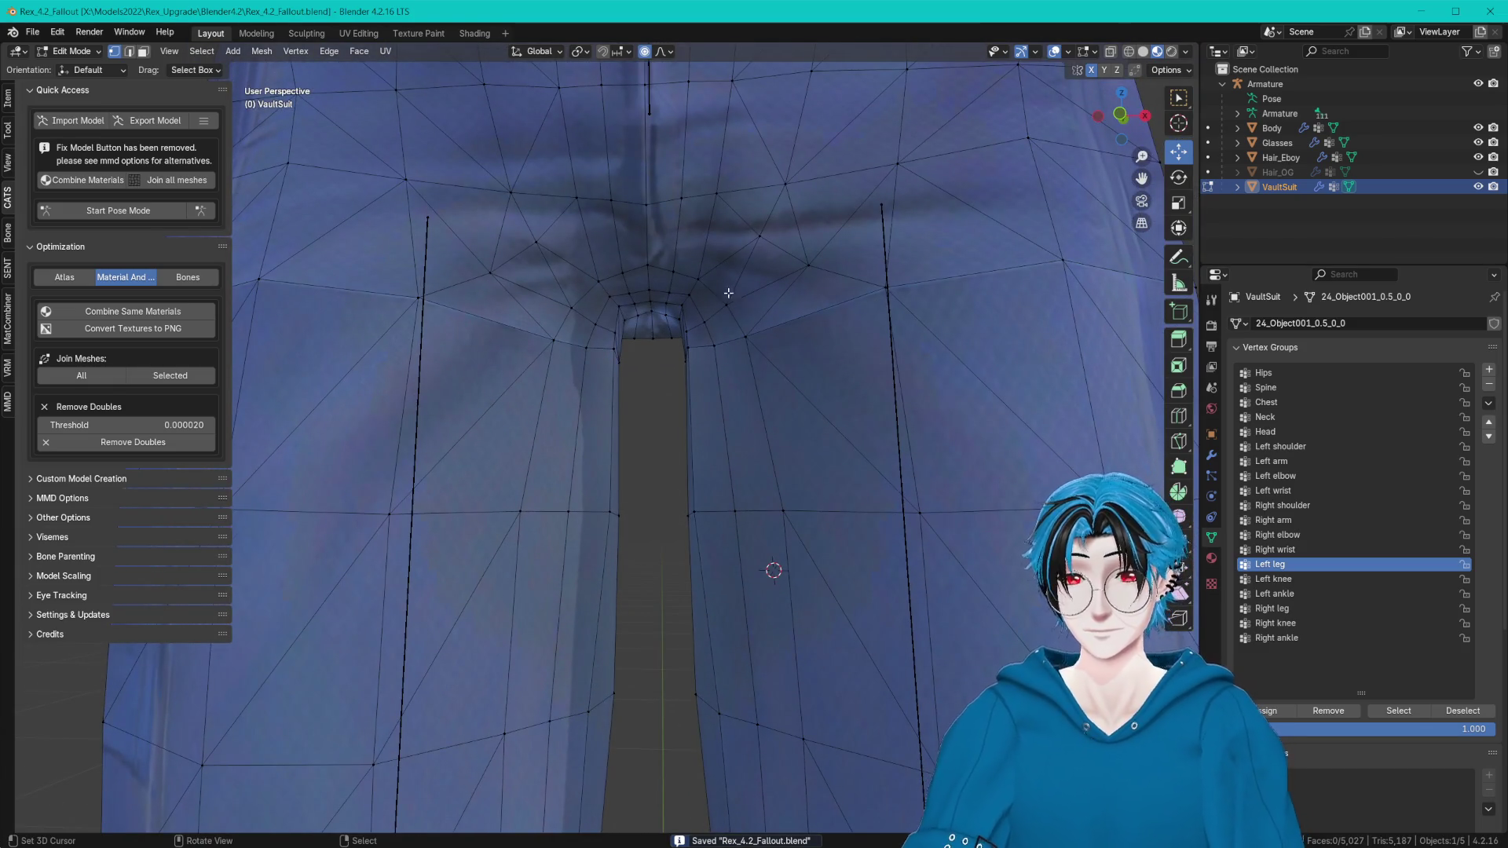
pyautogui.scroll(-2, 704, 295)
pyautogui.press('g')
pyautogui.press('z')
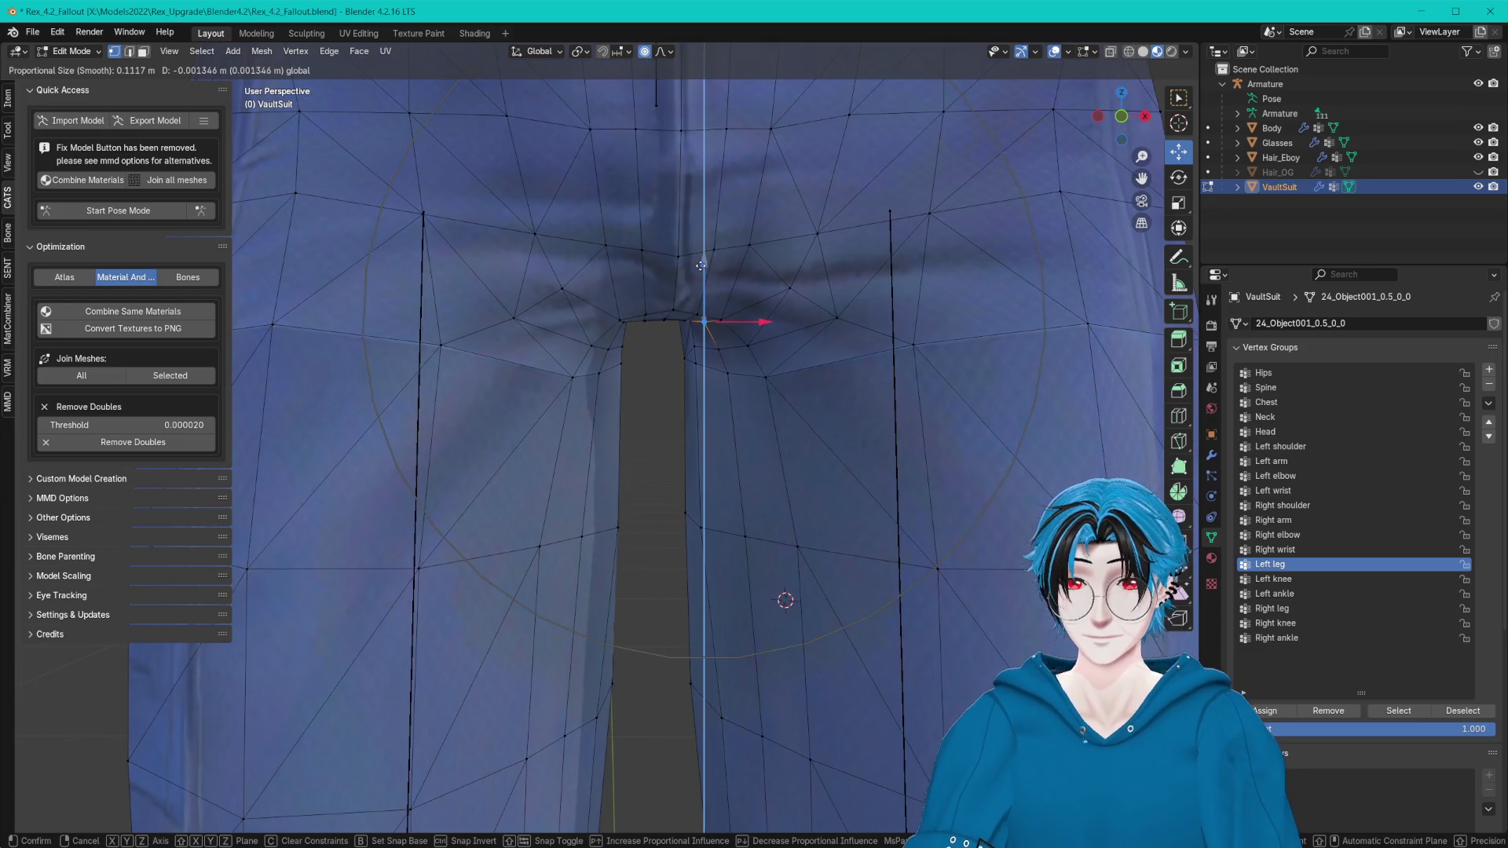
pyautogui.click(705, 270)
pyautogui.scroll(-1, 703, 217)
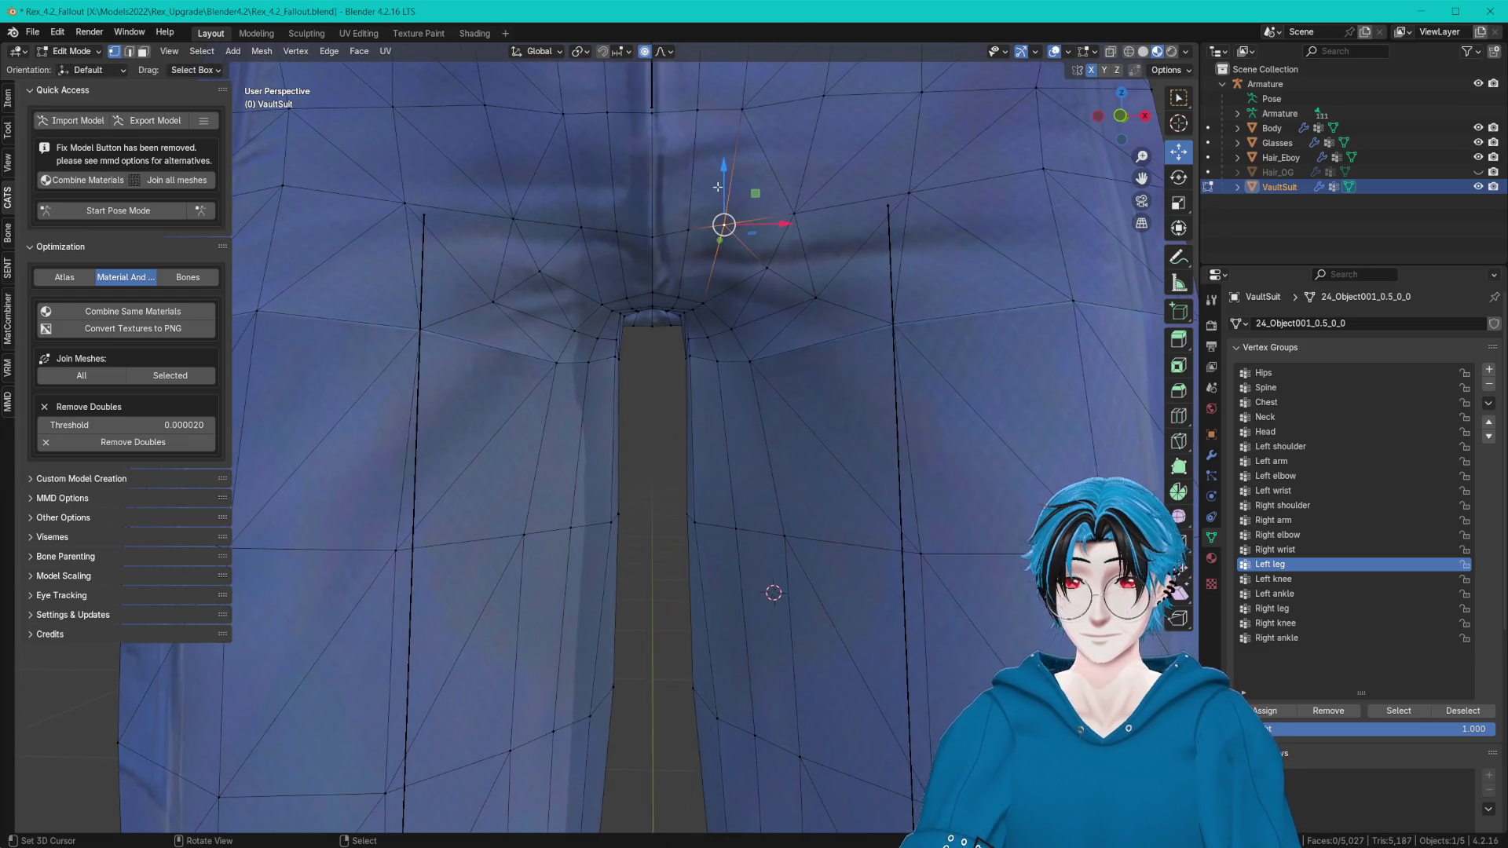
pyautogui.press('g')
pyautogui.press('z')
pyautogui.click(732, 144)
pyautogui.scroll(-3, 718, 177)
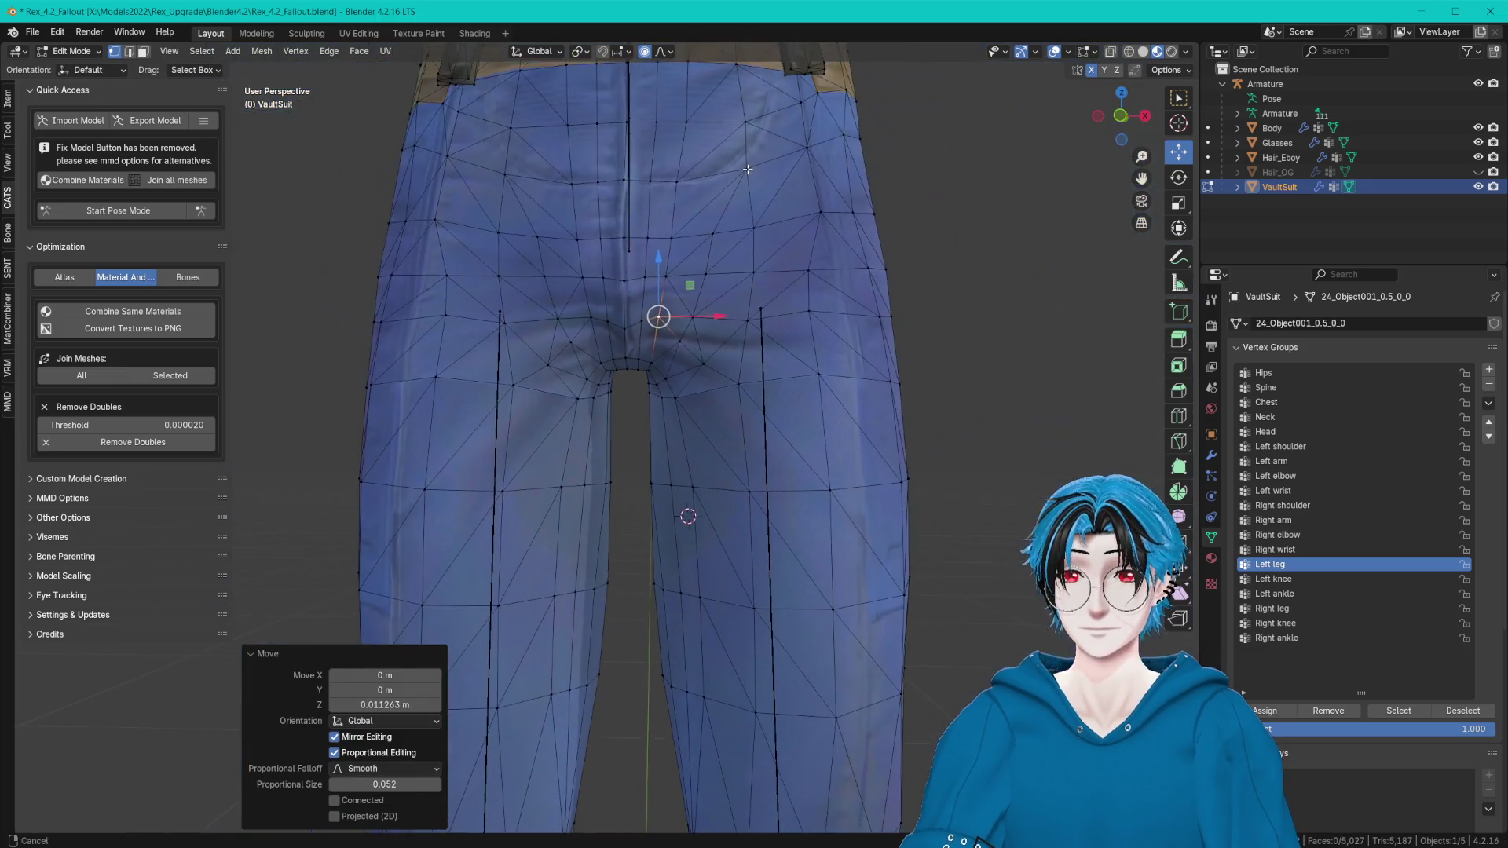
pyautogui.scroll(1, 707, 189)
pyautogui.press('g')
pyautogui.press('z')
pyautogui.click(697, 191)
pyautogui.scroll(2, 697, 191)
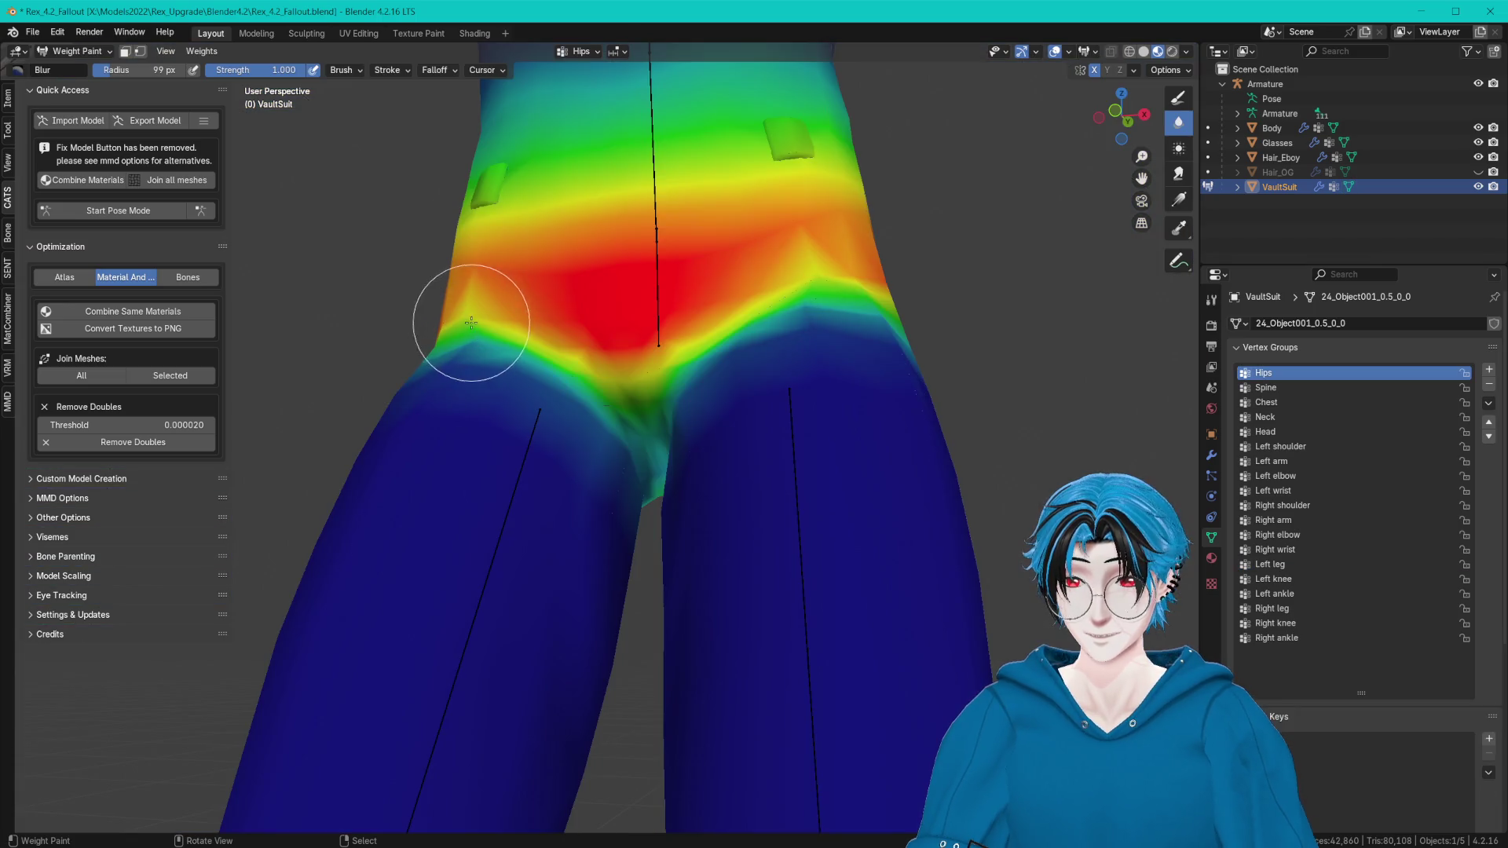
# Orbit around the crotch to inspect the Hips weights and open the interaction mode list.
pyautogui.moveTo(470, 322)
pyautogui.mouseDown(button='middle')
pyautogui.moveTo(617, 360)
pyautogui.moveTo(640, 427)
pyautogui.mouseUp(button='middle')
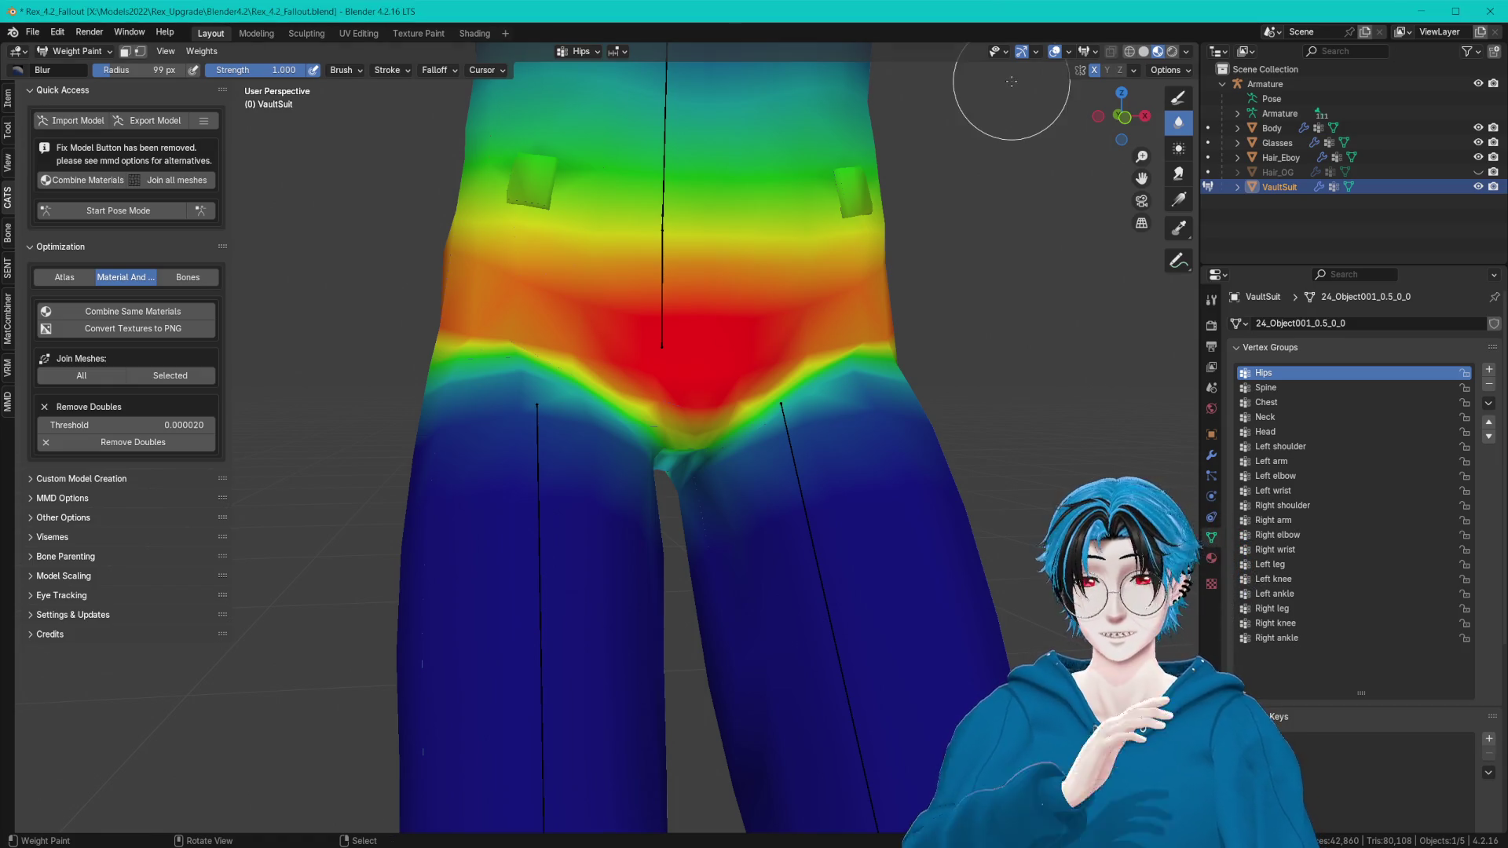
pyautogui.scroll(2, 768, 310)
pyautogui.moveTo(769, 310); pyautogui.dragTo(738, 320, button='middle')
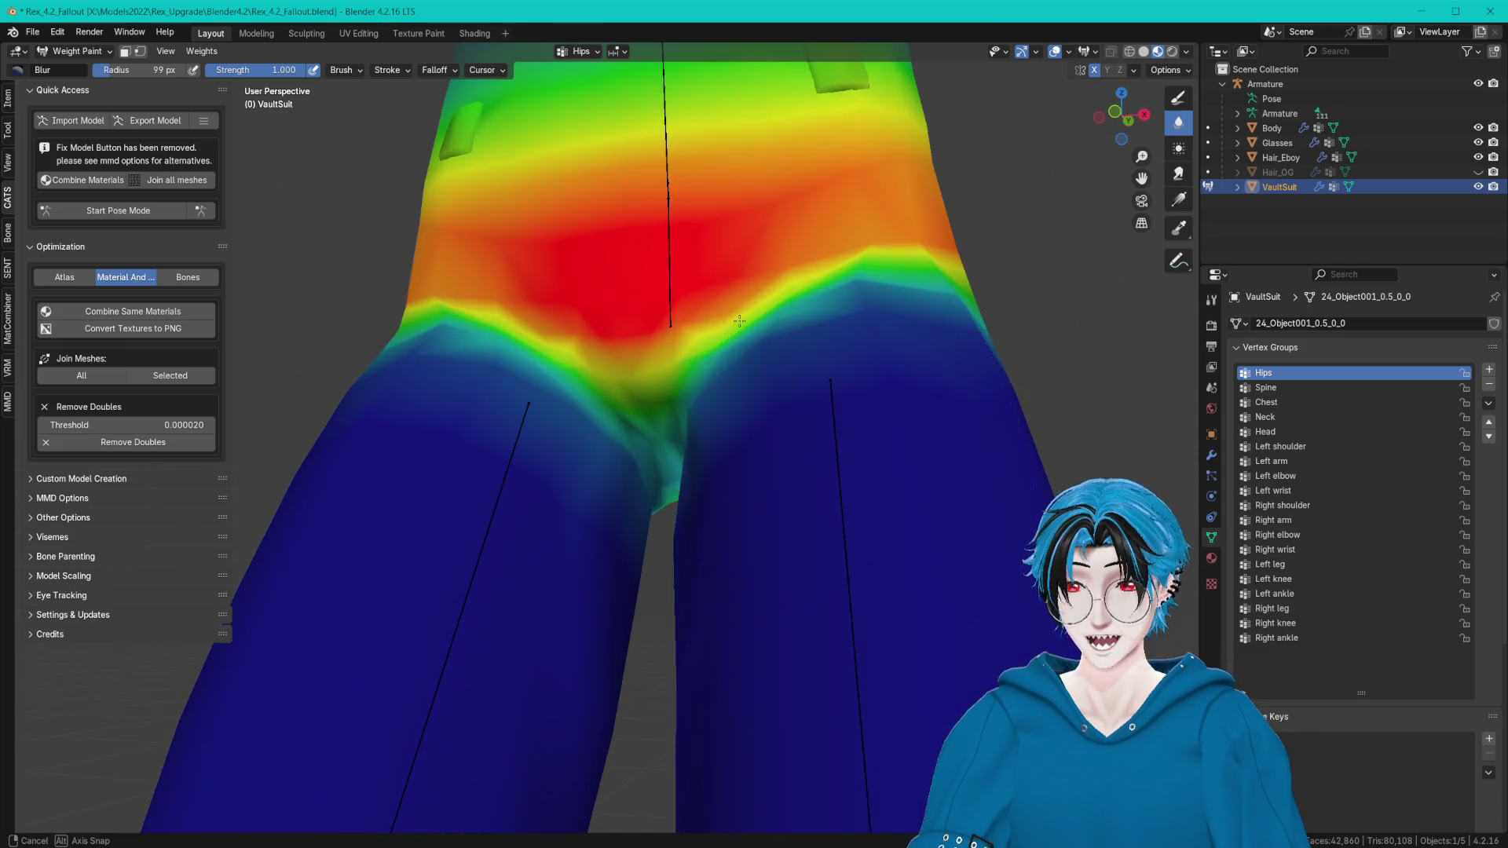
pyautogui.click(74, 51)
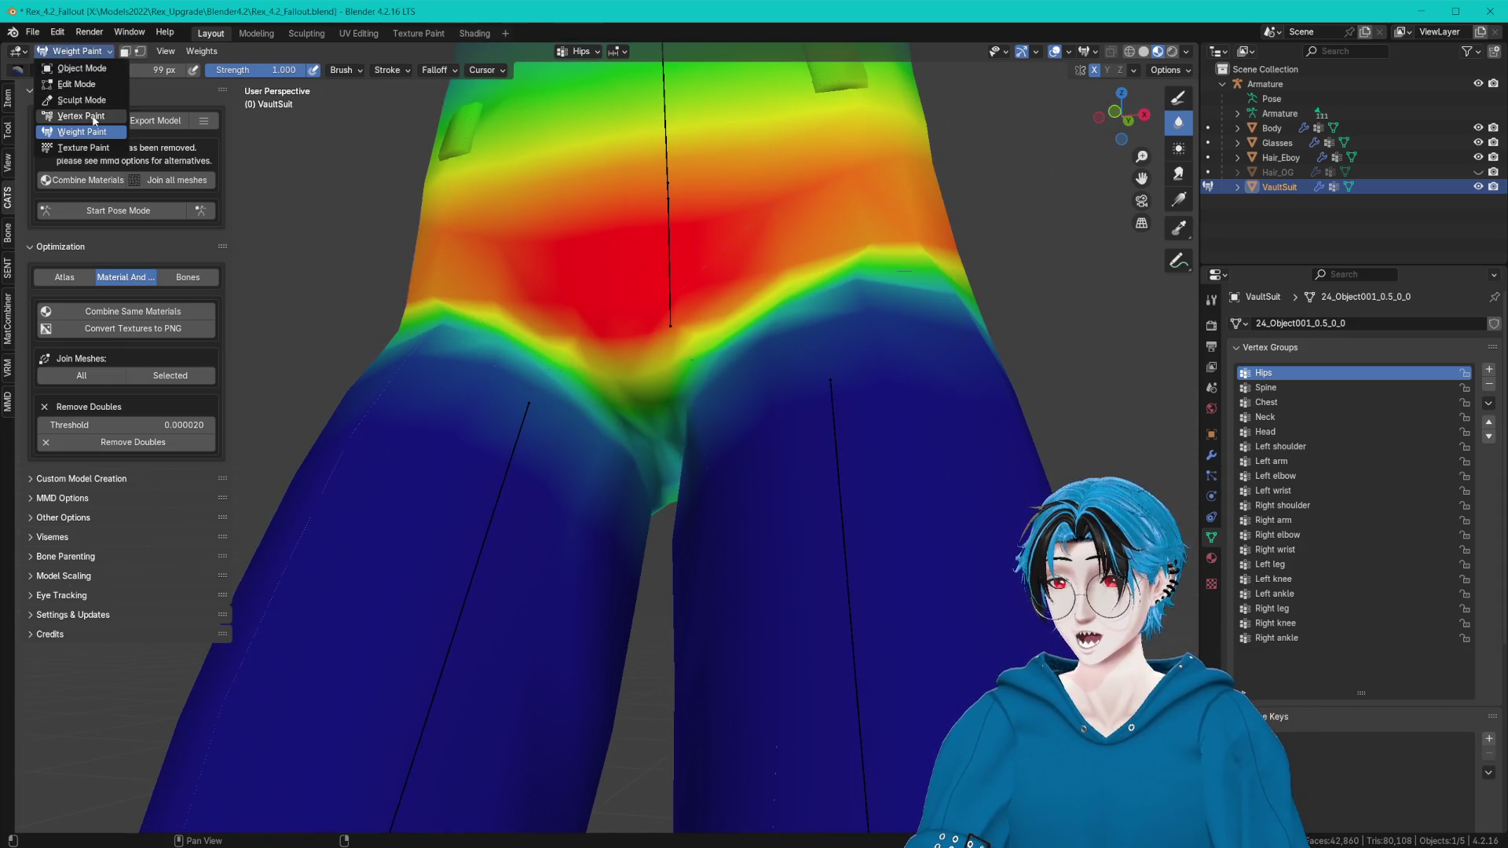
# In Pose Mode, swing the Right leg bone up and down through several angles to check crotch deformation.
pyautogui.click(79, 68)
pyautogui.click(120, 215)
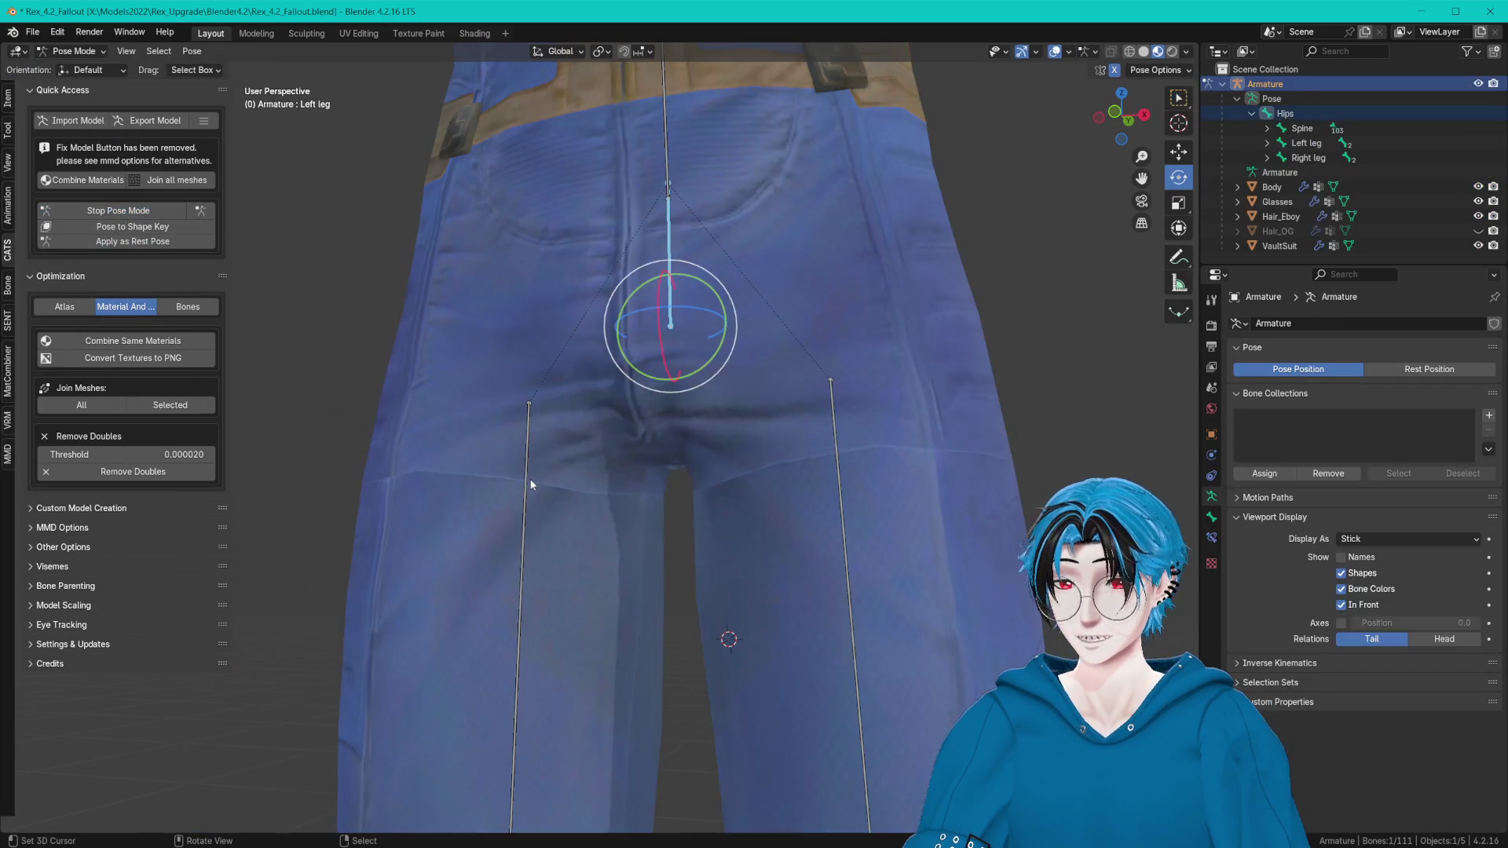
pyautogui.click(519, 471)
pyautogui.moveTo(519, 471)
pyautogui.mouseDown(button='middle')
pyautogui.moveTo(555, 377)
pyautogui.moveTo(535, 350)
pyautogui.mouseUp(button='middle')
pyautogui.moveTo(534, 349); pyautogui.dragTo(540, 342)
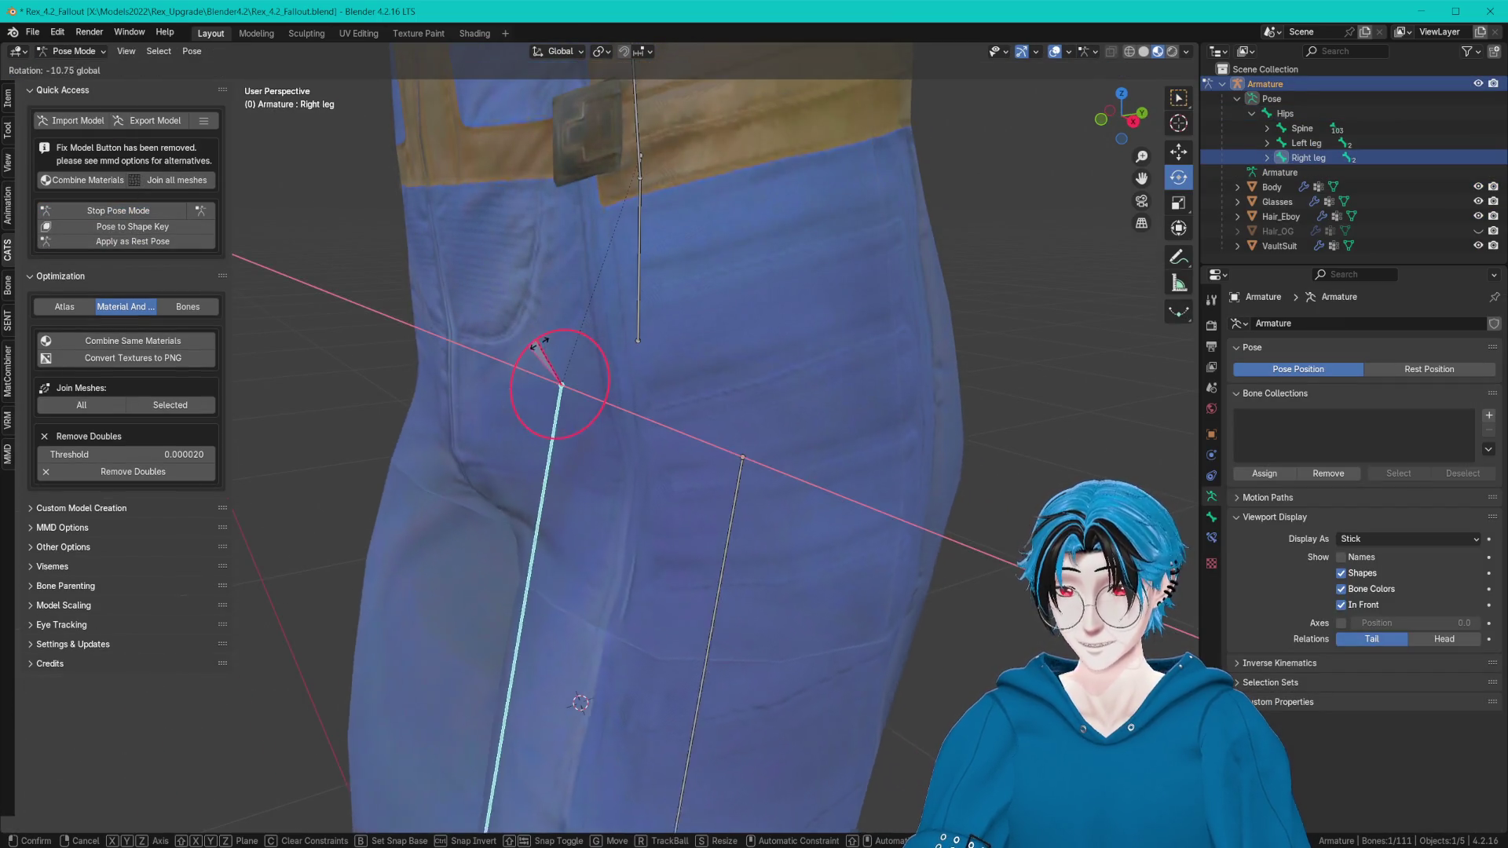
pyautogui.moveTo(539, 342)
pyautogui.mouseDown(button='middle')
pyautogui.moveTo(698, 291)
pyautogui.moveTo(727, 252)
pyautogui.moveTo(714, 286)
pyautogui.moveTo(730, 330)
pyautogui.moveTo(703, 343)
pyautogui.moveTo(710, 298)
pyautogui.moveTo(691, 337)
pyautogui.moveTo(659, 348)
pyautogui.mouseUp(button='middle')
pyautogui.moveTo(564, 377); pyautogui.dragTo(554, 355)
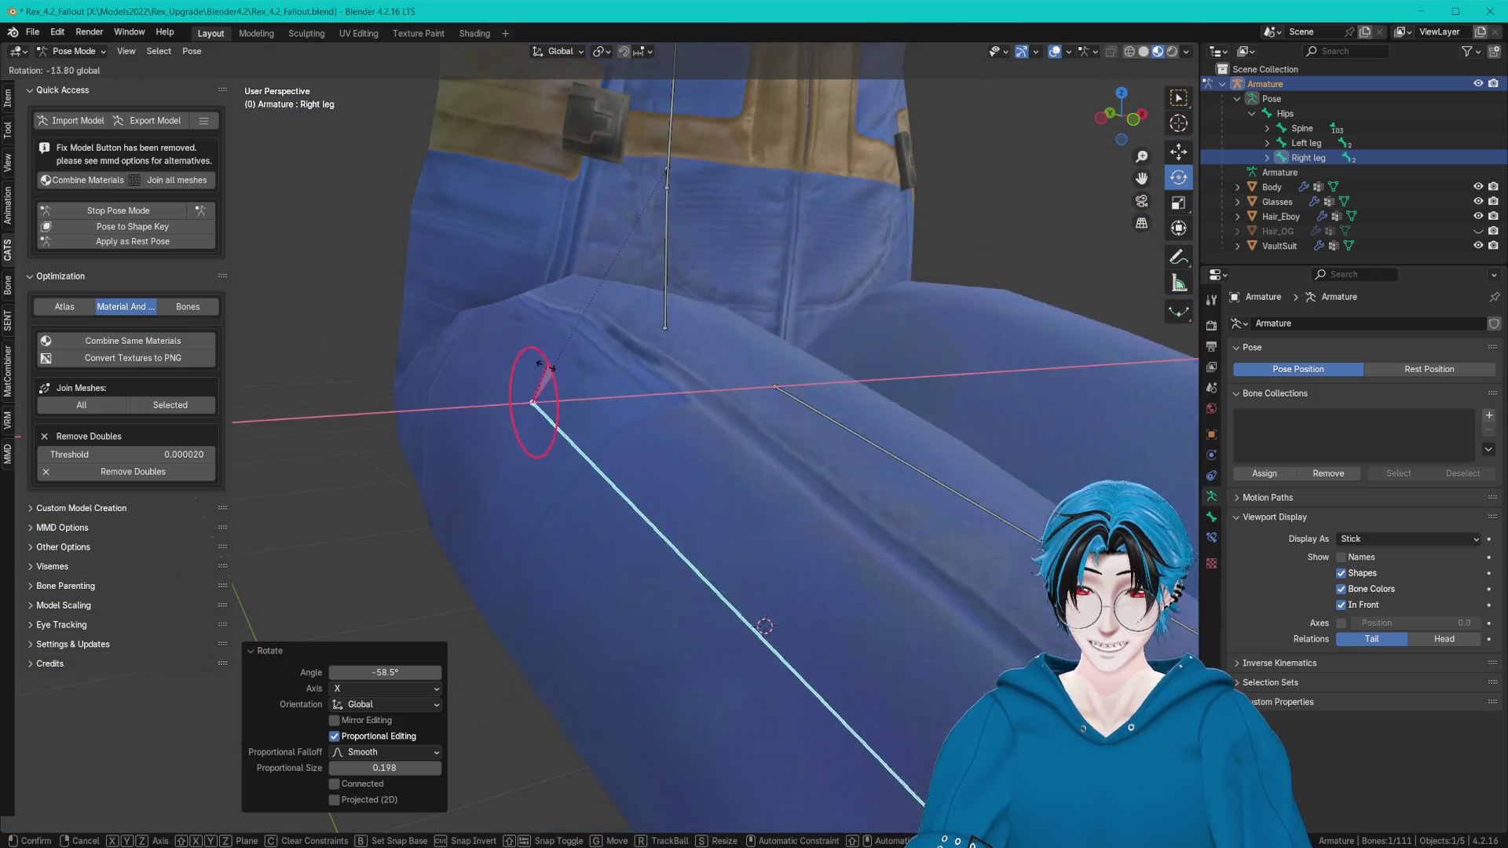
pyautogui.moveTo(553, 353)
pyautogui.mouseDown(button='middle')
pyautogui.moveTo(568, 321)
pyautogui.moveTo(521, 309)
pyautogui.moveTo(524, 354)
pyautogui.mouseUp(button='middle')
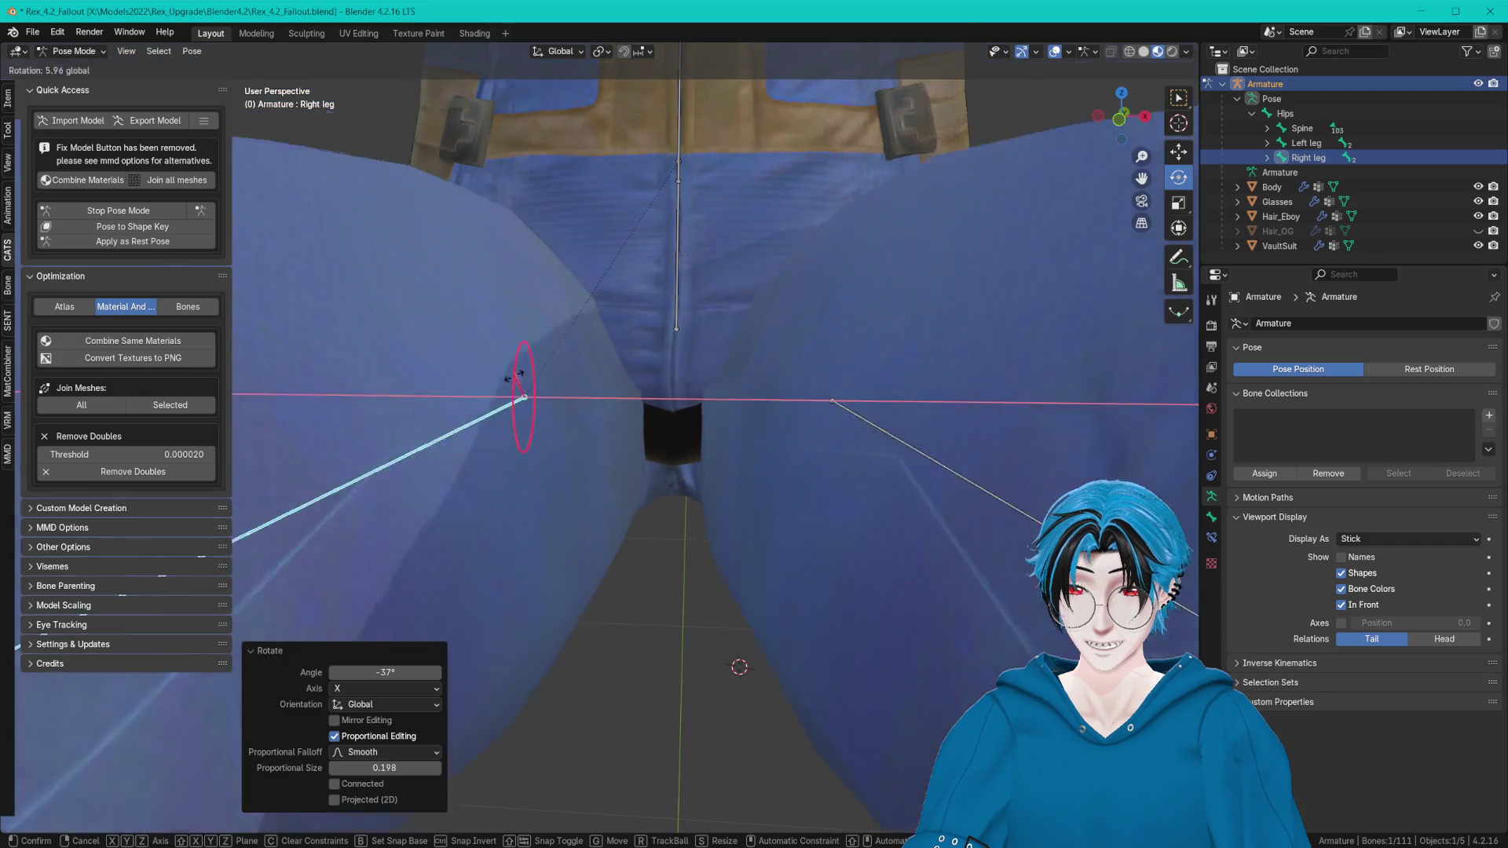
pyautogui.moveTo(523, 354); pyautogui.dragTo(522, 398)
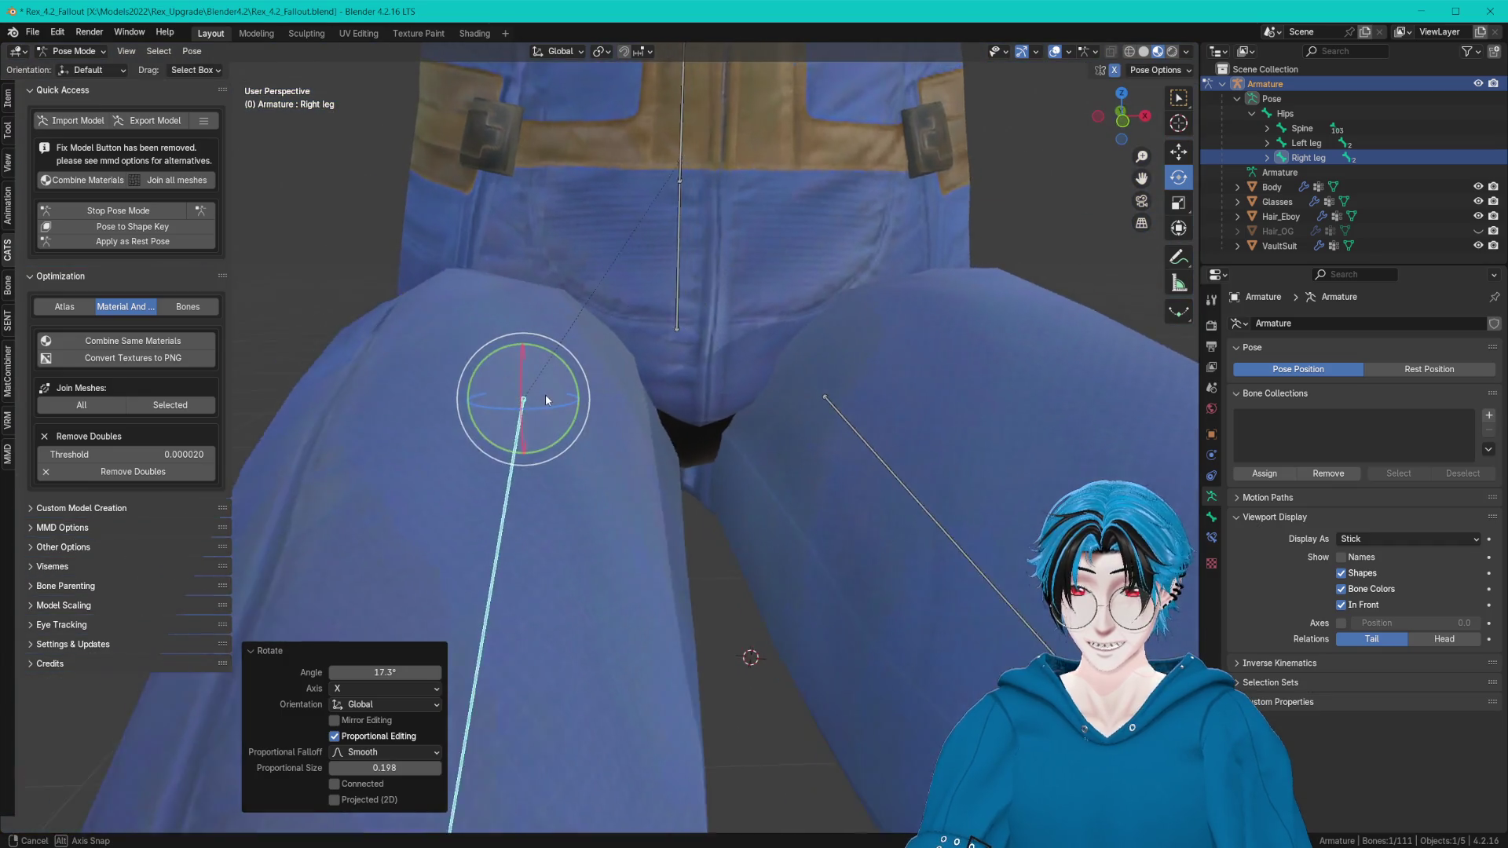
pyautogui.moveTo(522, 397); pyautogui.dragTo(521, 397, button='middle')
pyautogui.moveTo(522, 396); pyautogui.dragTo(522, 397)
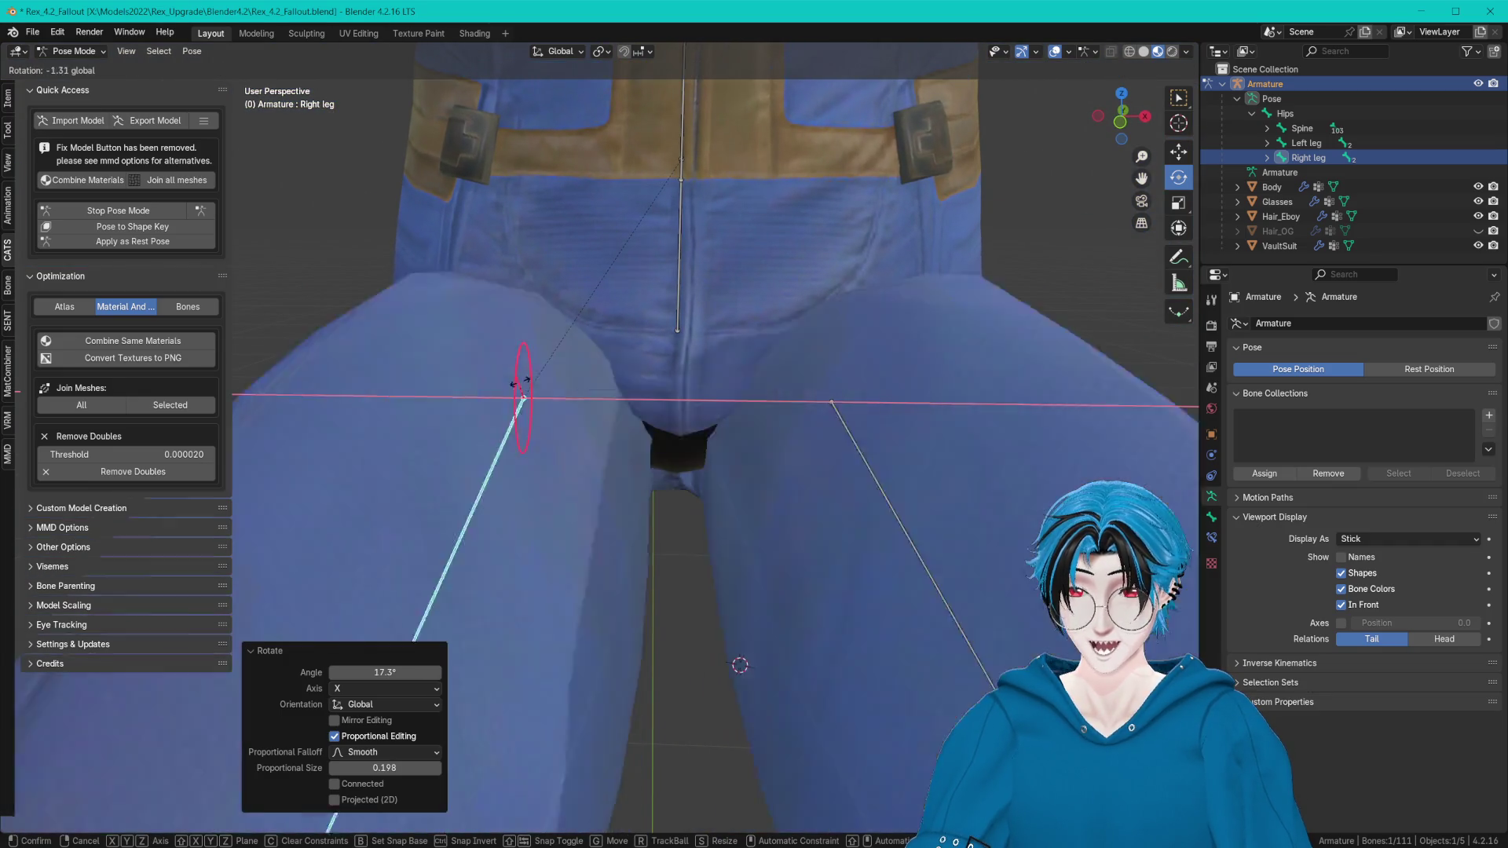
pyautogui.moveTo(521, 397)
pyautogui.mouseDown(button='middle')
pyautogui.moveTo(626, 382)
pyautogui.moveTo(642, 341)
pyautogui.moveTo(852, 378)
pyautogui.moveTo(553, 394)
pyautogui.moveTo(632, 352)
pyautogui.moveTo(703, 360)
pyautogui.mouseUp(button='middle')
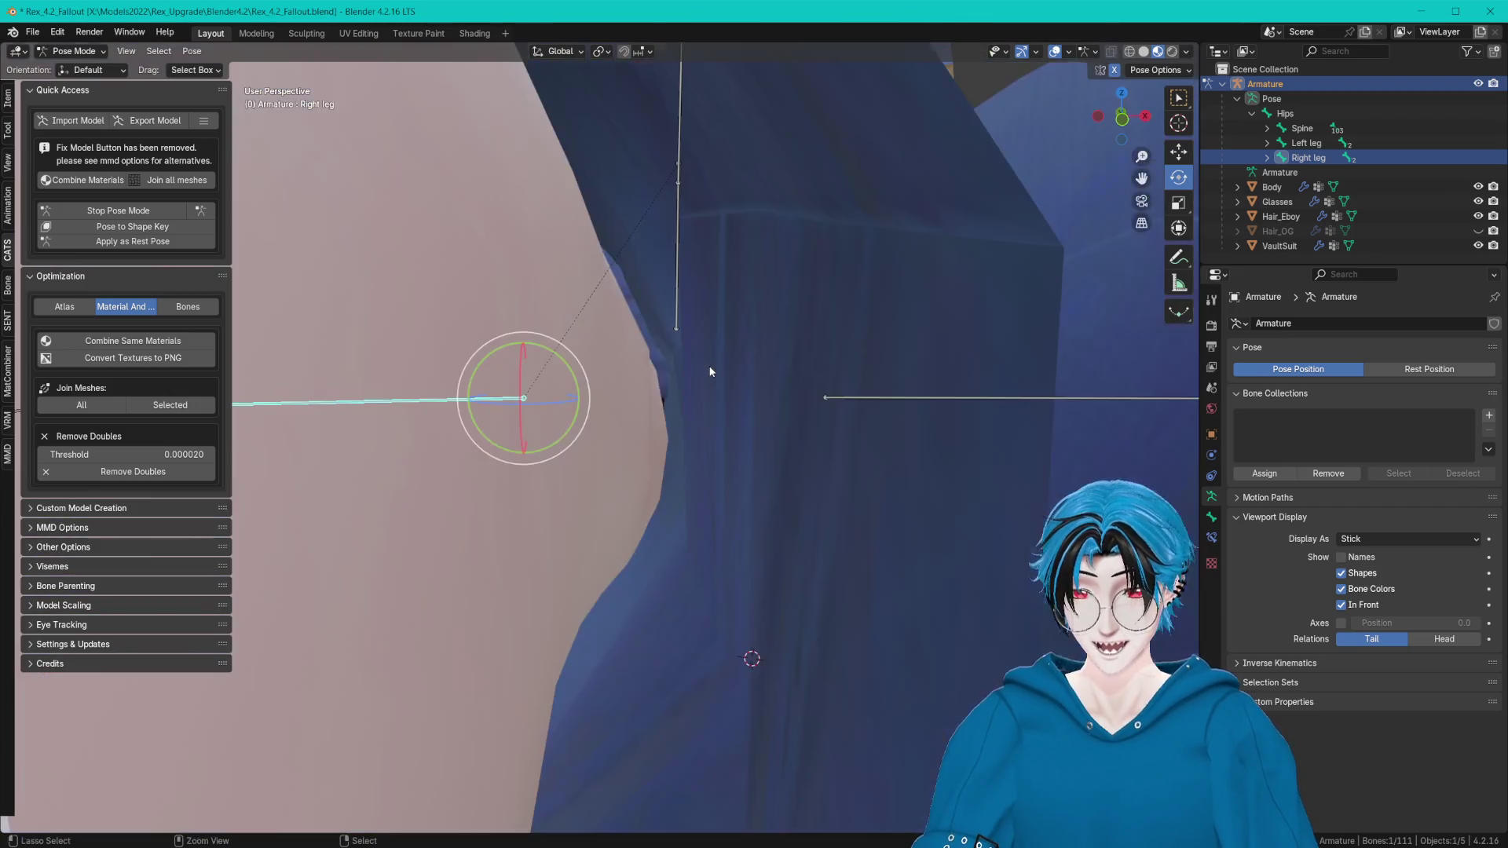
# Stop and restart Pose Mode, then rotate the Right leg outward to test crotch clipping.
pyautogui.click(119, 209)
pyautogui.scroll(3, 673, 317)
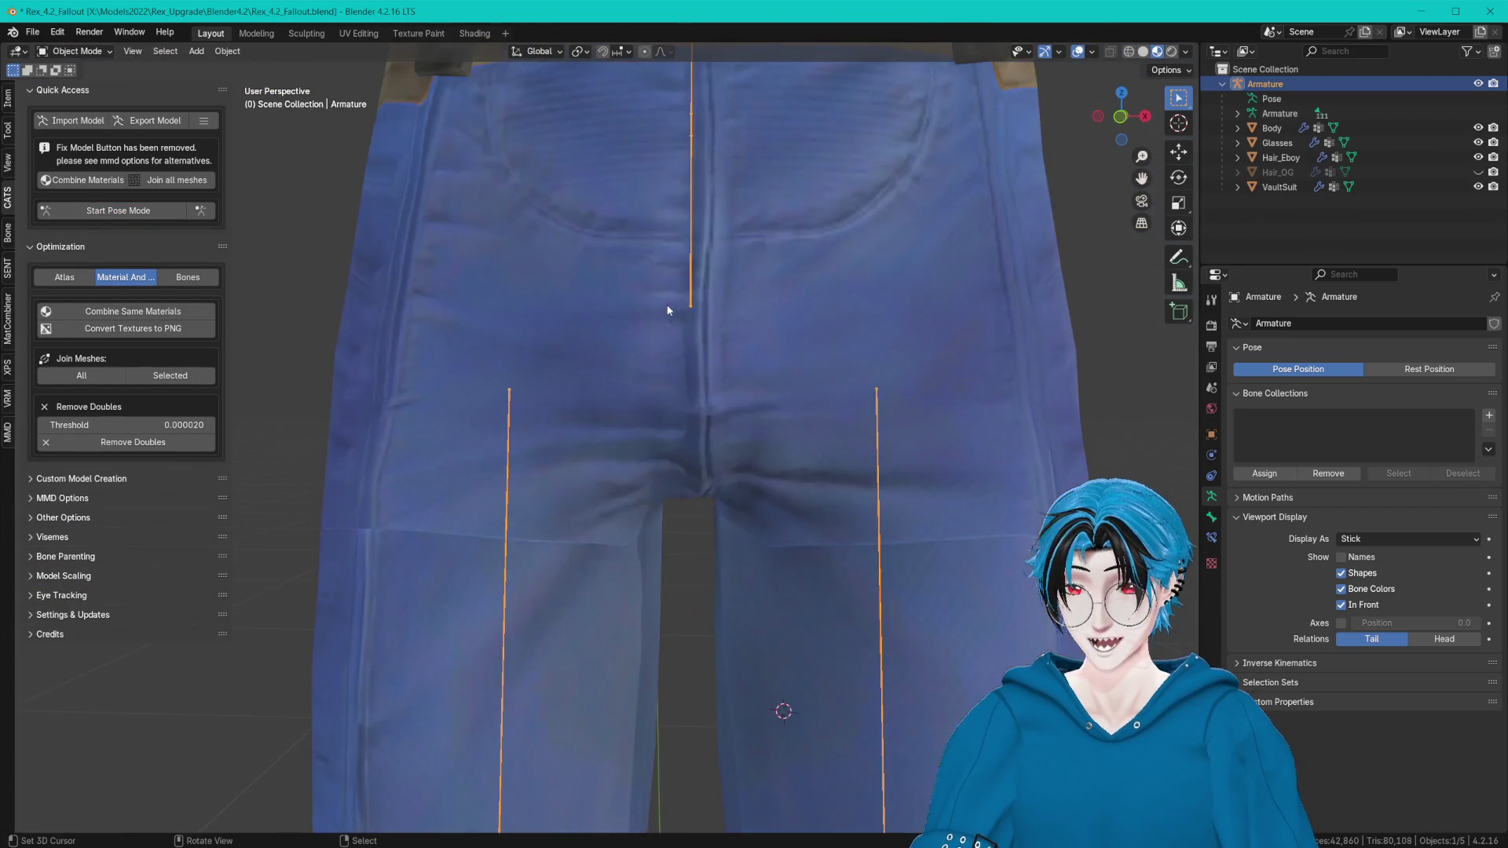
pyautogui.scroll(3, 712, 340)
pyautogui.moveTo(712, 341)
pyautogui.mouseDown(button='middle')
pyautogui.moveTo(645, 370)
pyautogui.moveTo(650, 408)
pyautogui.moveTo(711, 449)
pyautogui.moveTo(602, 427)
pyautogui.moveTo(572, 392)
pyautogui.moveTo(649, 387)
pyautogui.moveTo(733, 354)
pyautogui.moveTo(744, 375)
pyautogui.mouseUp(button='middle')
pyautogui.hotkey('ctrl', 'Tab')
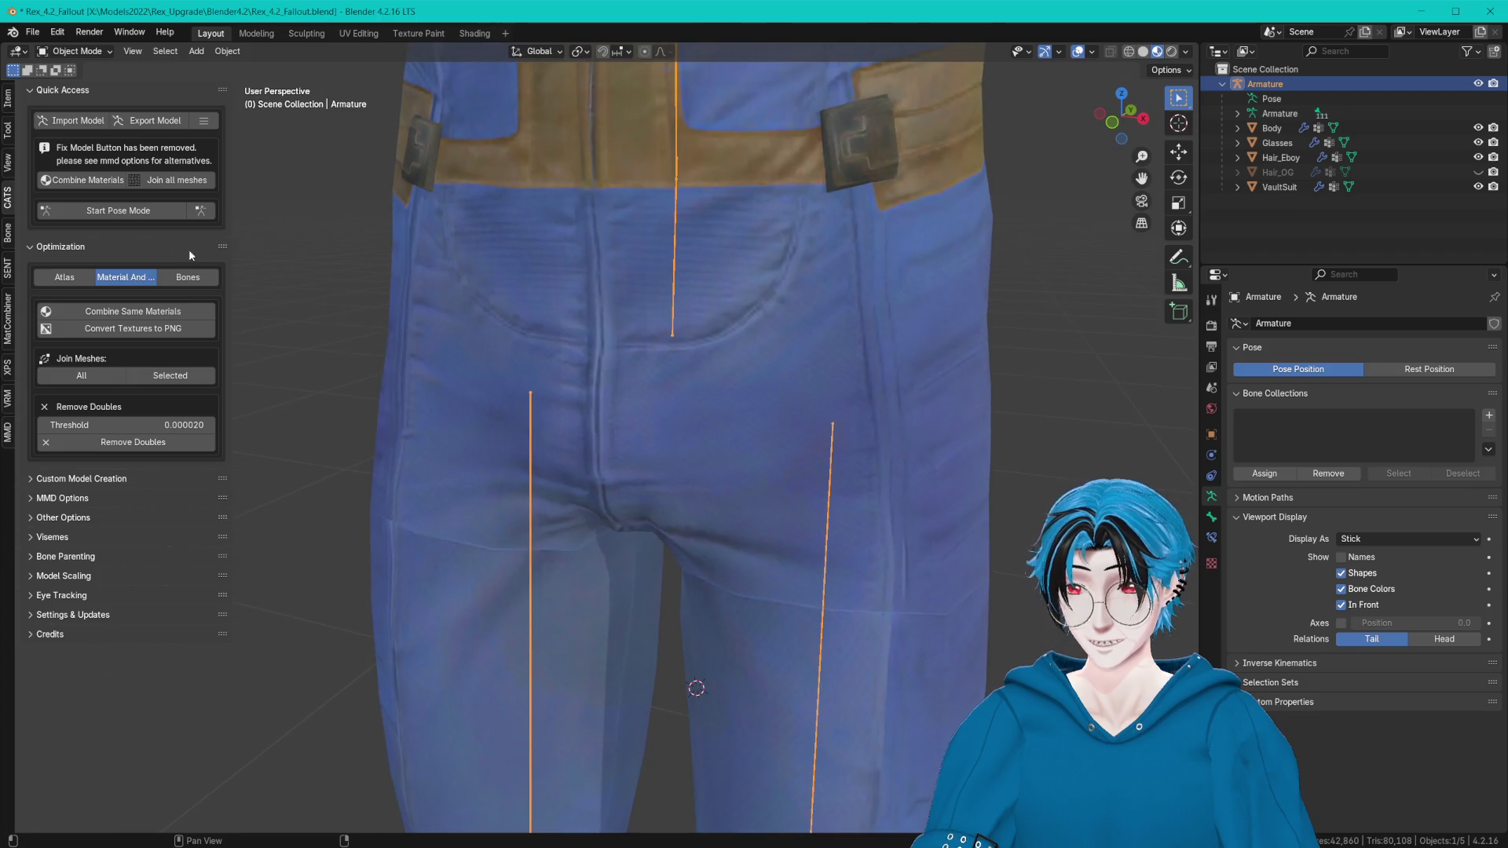
pyautogui.click(525, 397)
pyautogui.moveTo(524, 397); pyautogui.dragTo(510, 369, button='middle')
pyautogui.moveTo(509, 369); pyautogui.dragTo(530, 354)
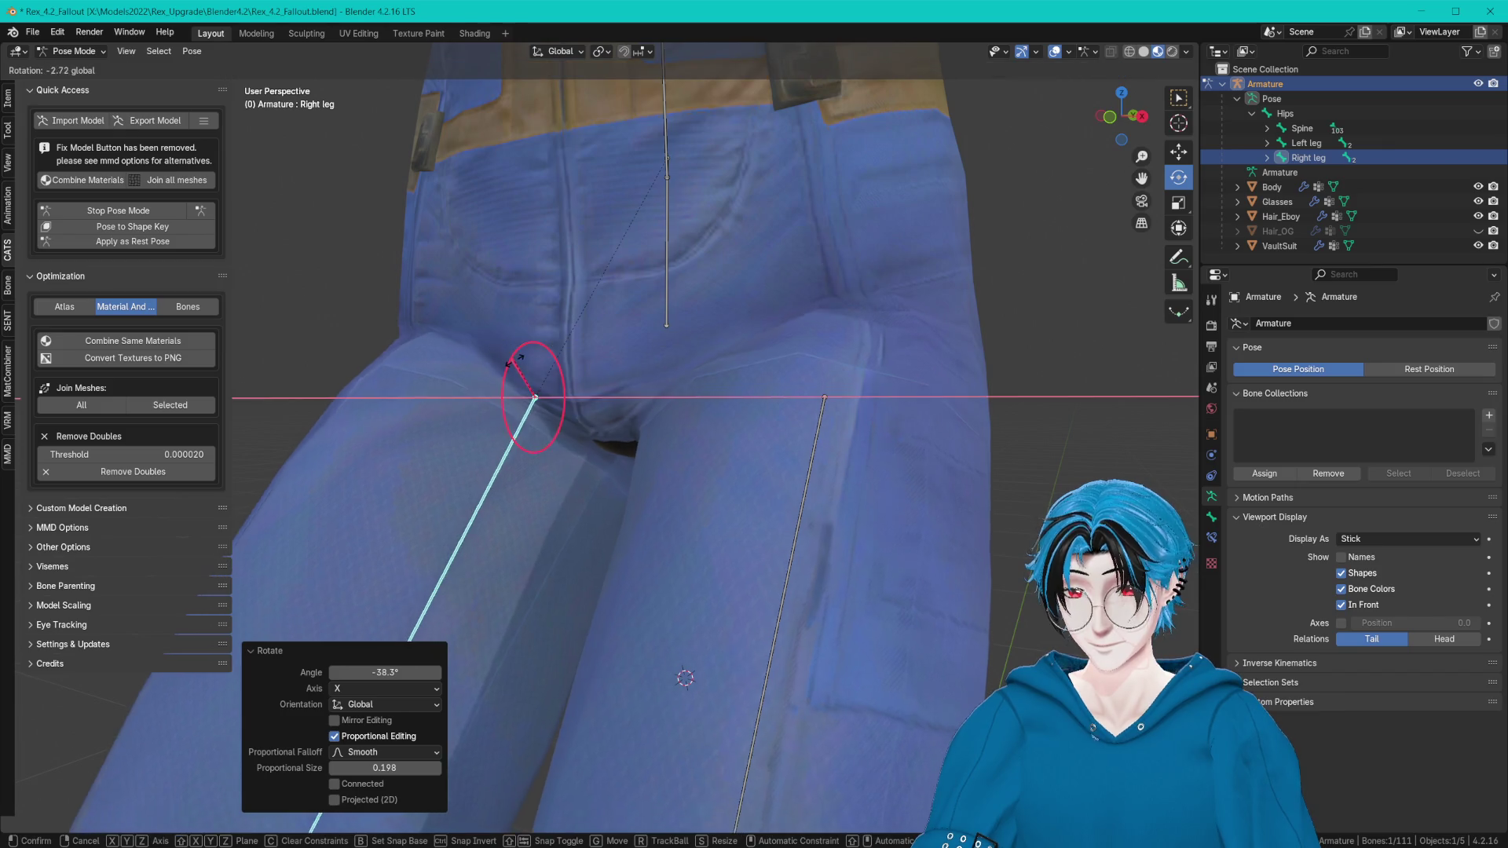
# Leave Pose Mode, select the VaultSuit mesh and save Rex_4.2_Fallout.blend.
pyautogui.click(81, 67)
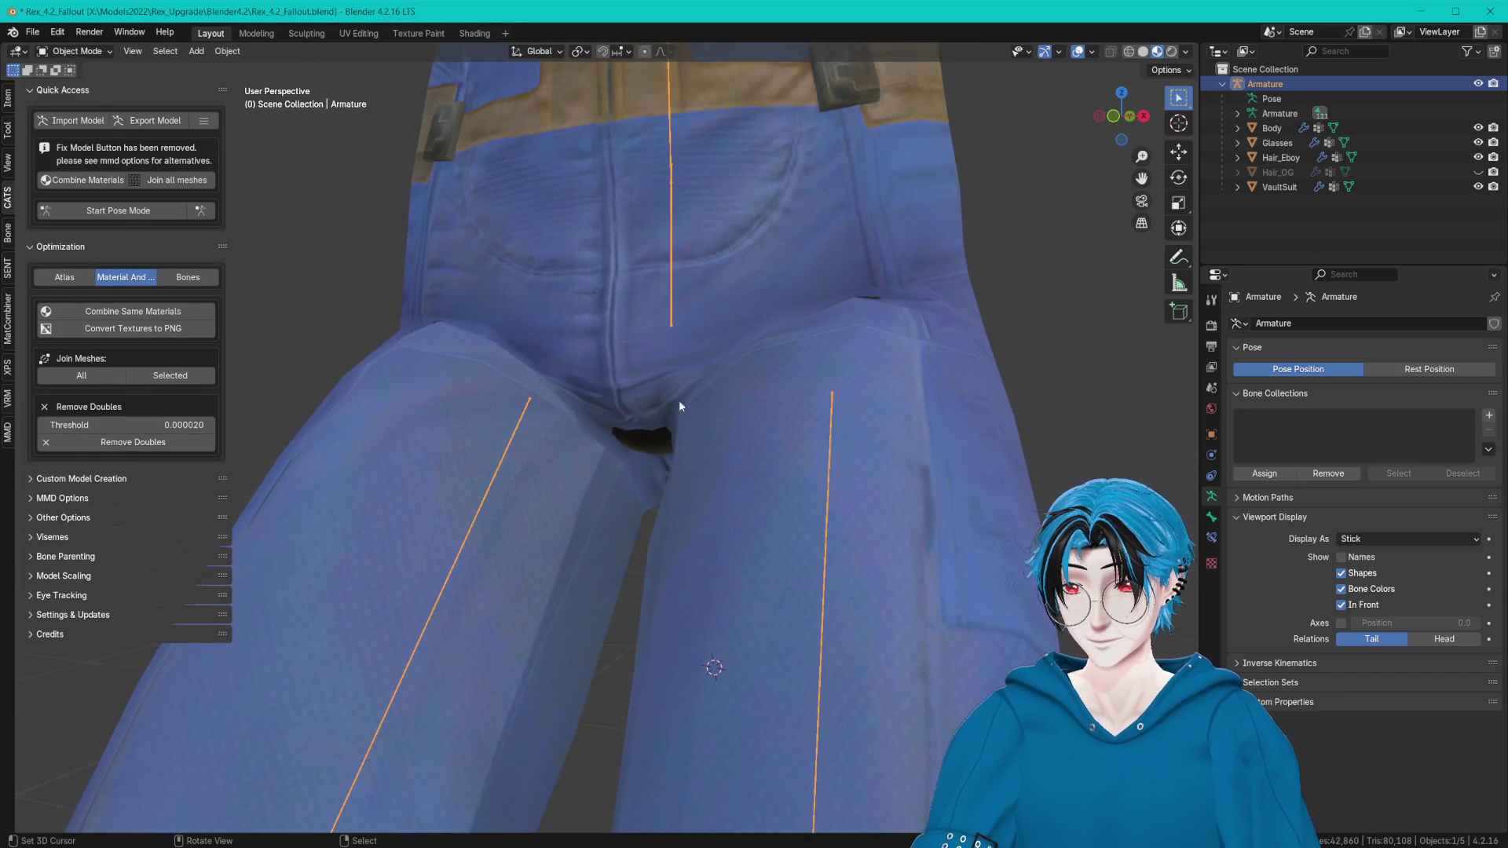
pyautogui.click(680, 400)
pyautogui.moveTo(678, 399); pyautogui.dragTo(761, 441, button='middle')
pyautogui.hotkey('ctrl', 's')
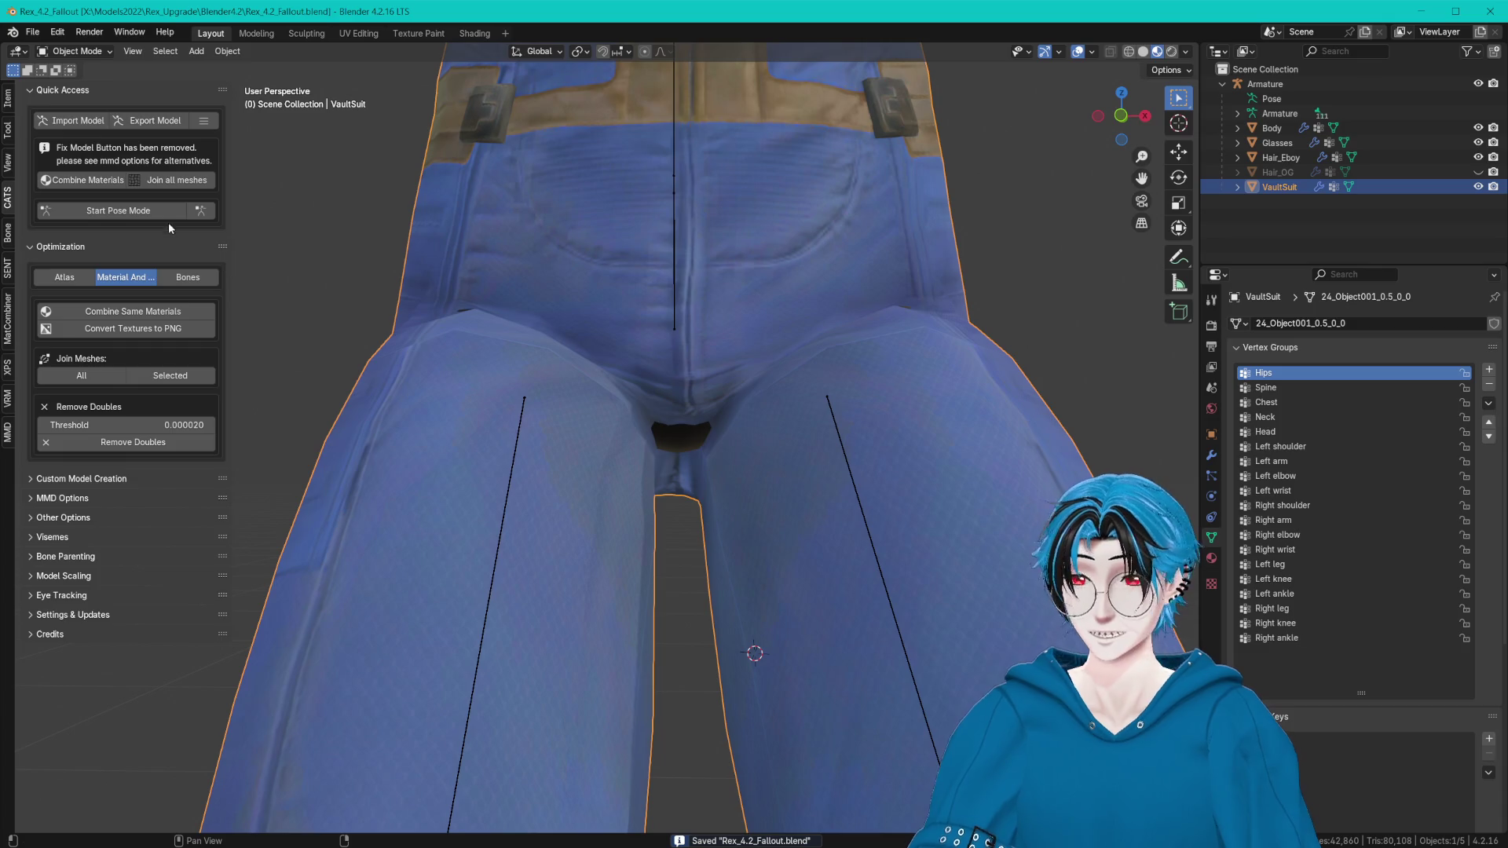
# Enter Weight Paint on the VaultSuit and view the Right leg, then Hips, weight maps at the inner thigh.
pyautogui.click(81, 52)
pyautogui.click(90, 130)
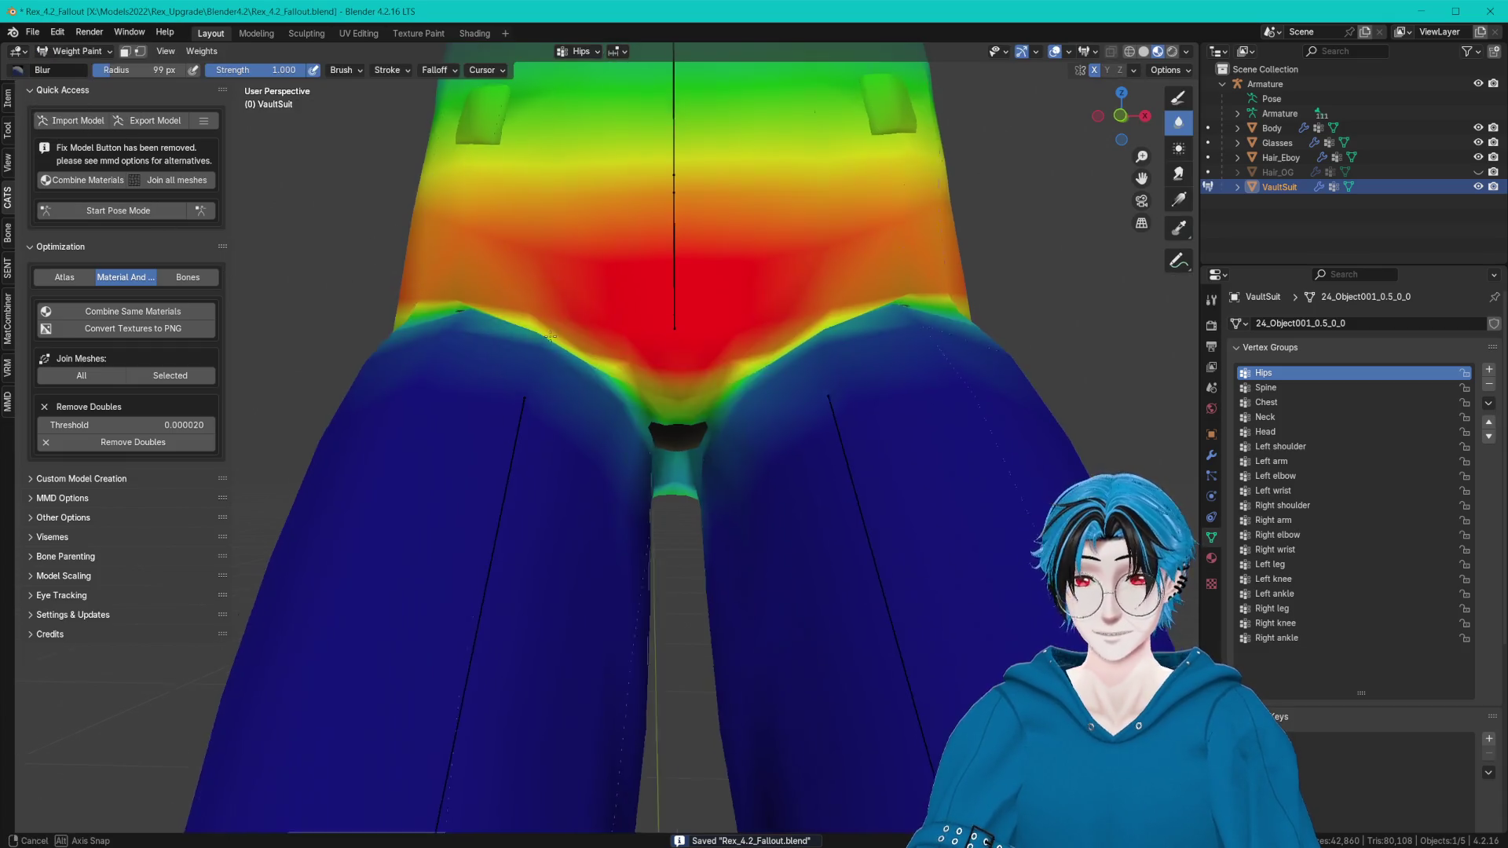
pyautogui.scroll(2, 623, 427)
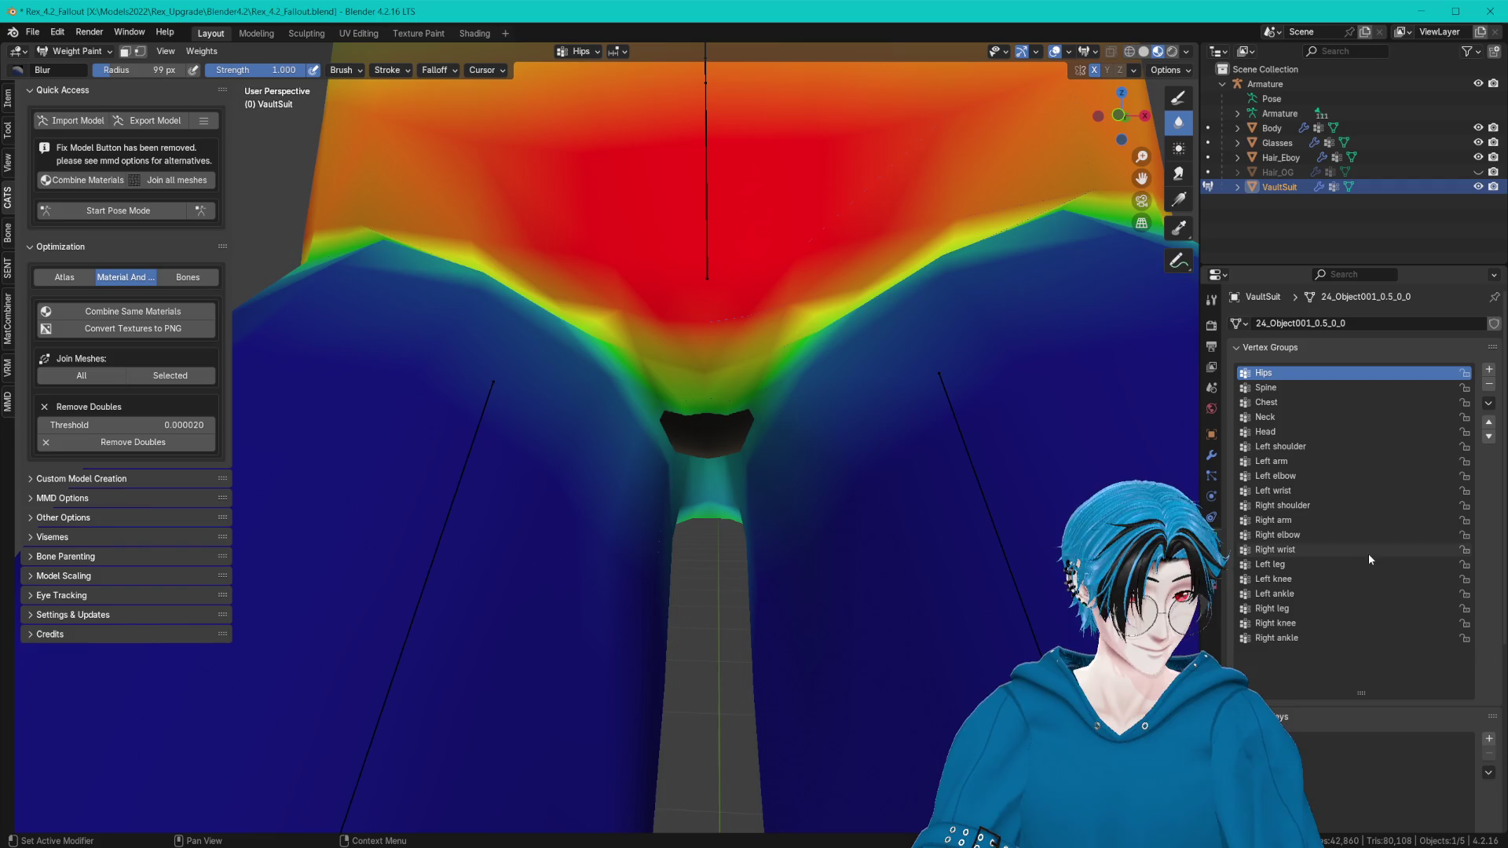
pyautogui.click(1268, 609)
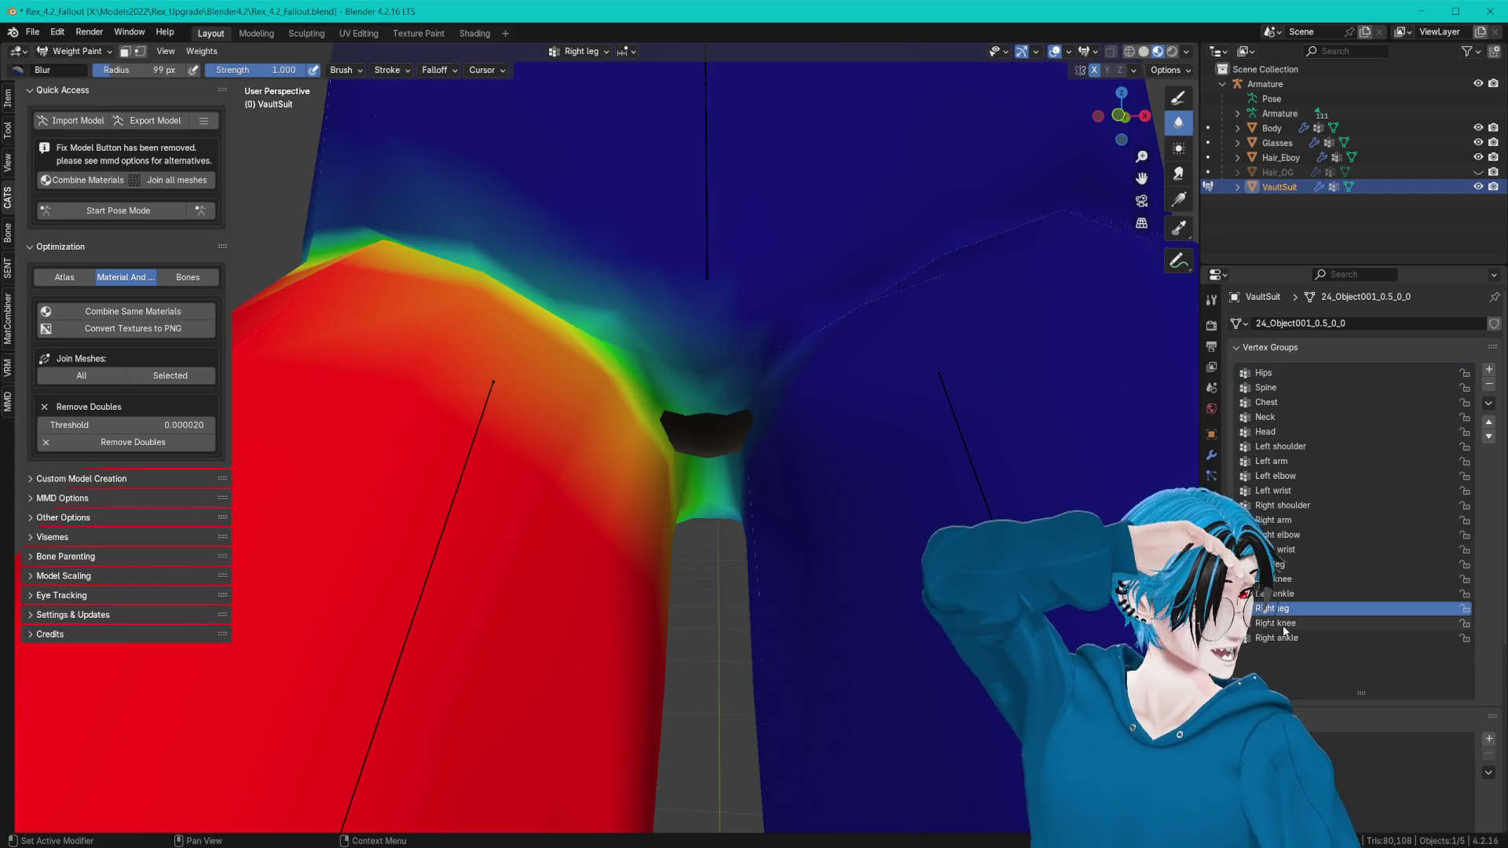
pyautogui.moveTo(767, 538); pyautogui.dragTo(675, 379, button='middle')
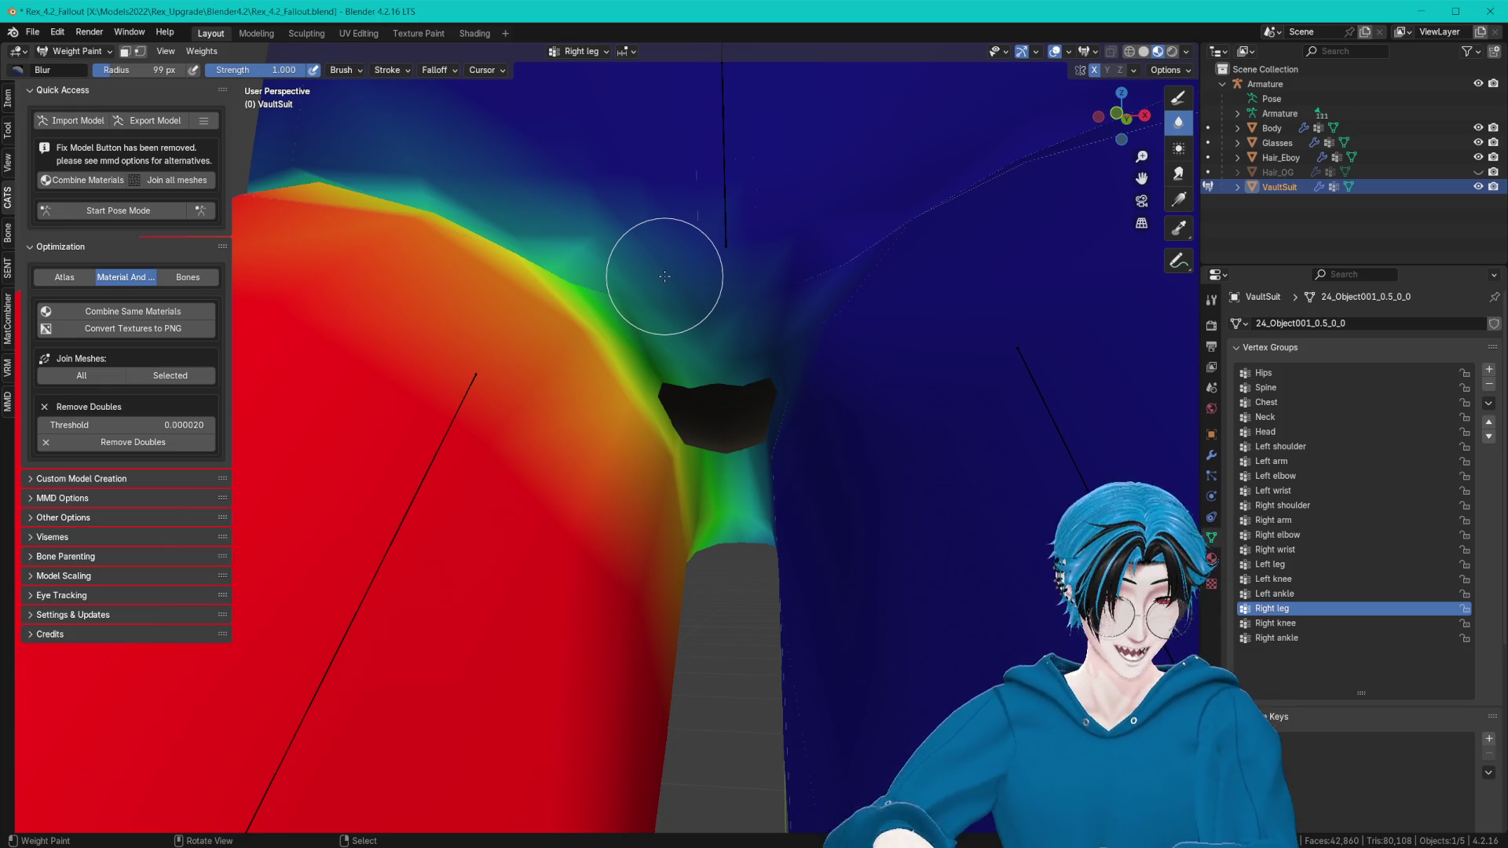
pyautogui.moveTo(783, 250); pyautogui.dragTo(827, 235, button='middle')
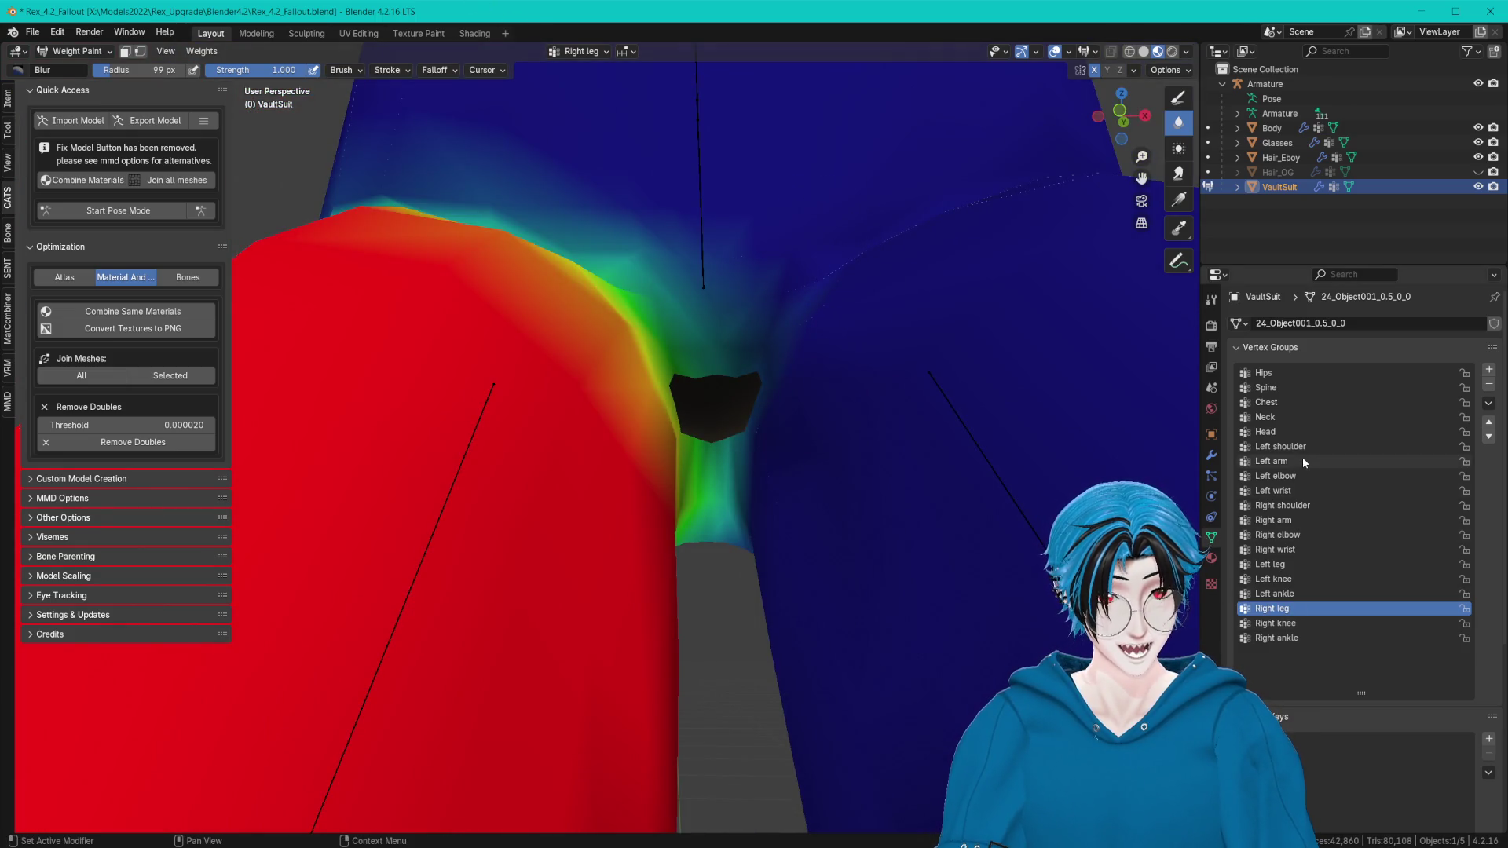
pyautogui.click(1268, 374)
pyautogui.scroll(3, 892, 353)
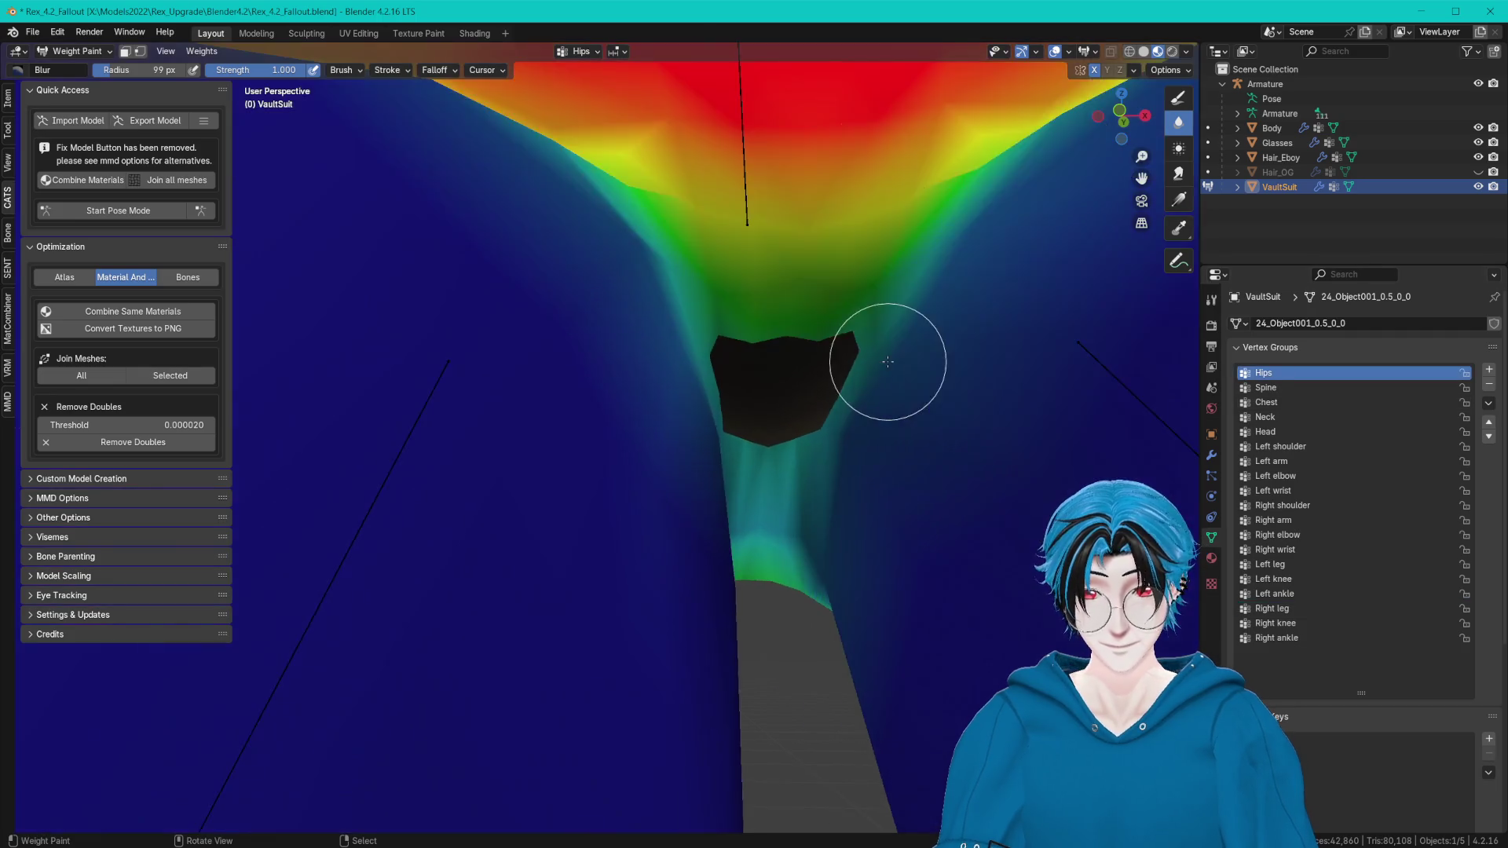
# Set the Draw tool to the Add brush with strength lowered to 0.324 and save the file.
pyautogui.click(1178, 97)
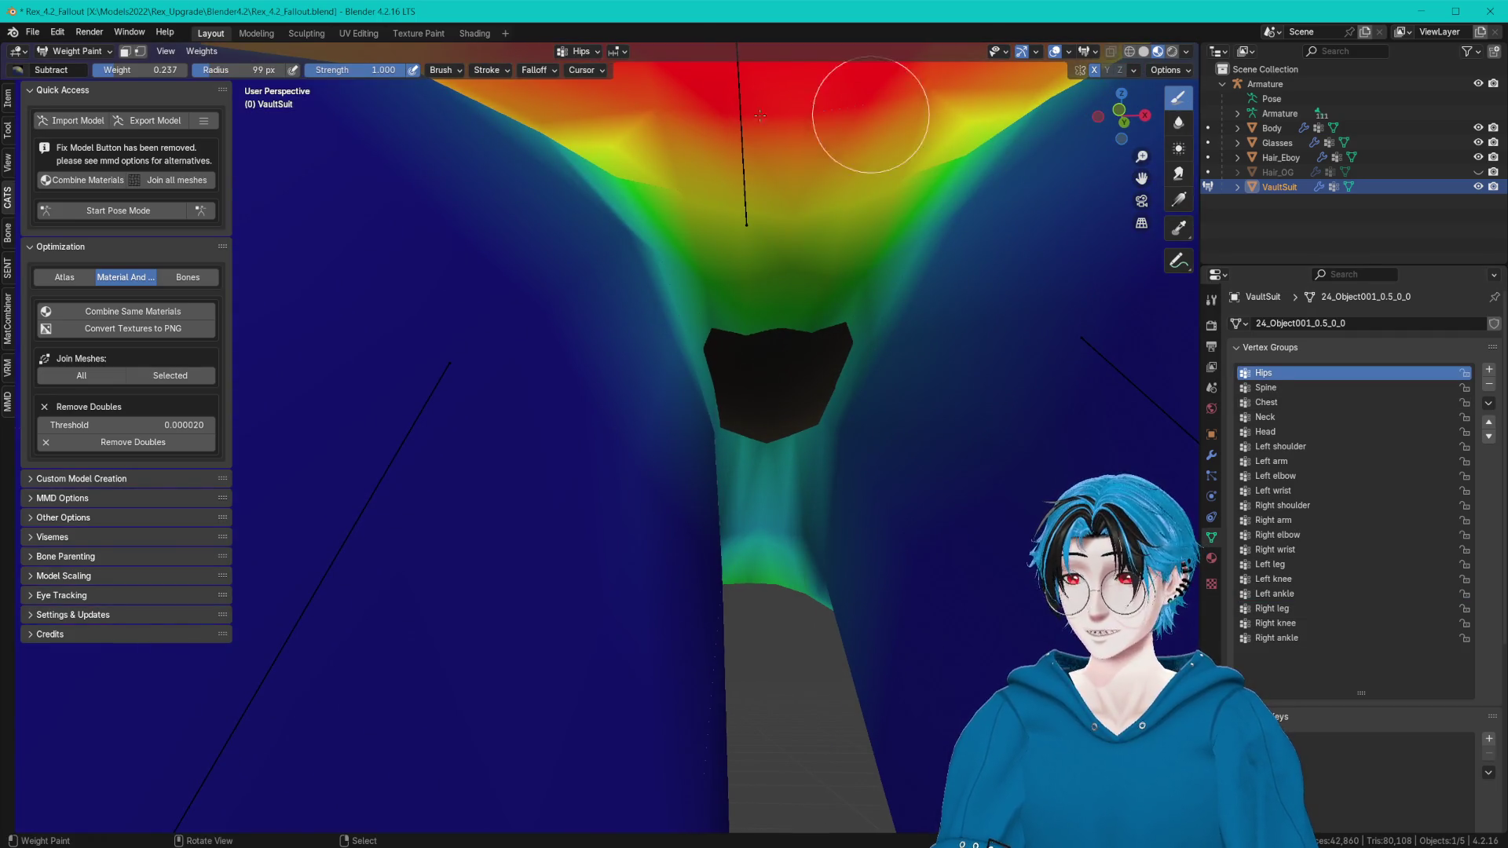
pyautogui.click(10, 128)
pyautogui.click(116, 200)
pyautogui.click(61, 282)
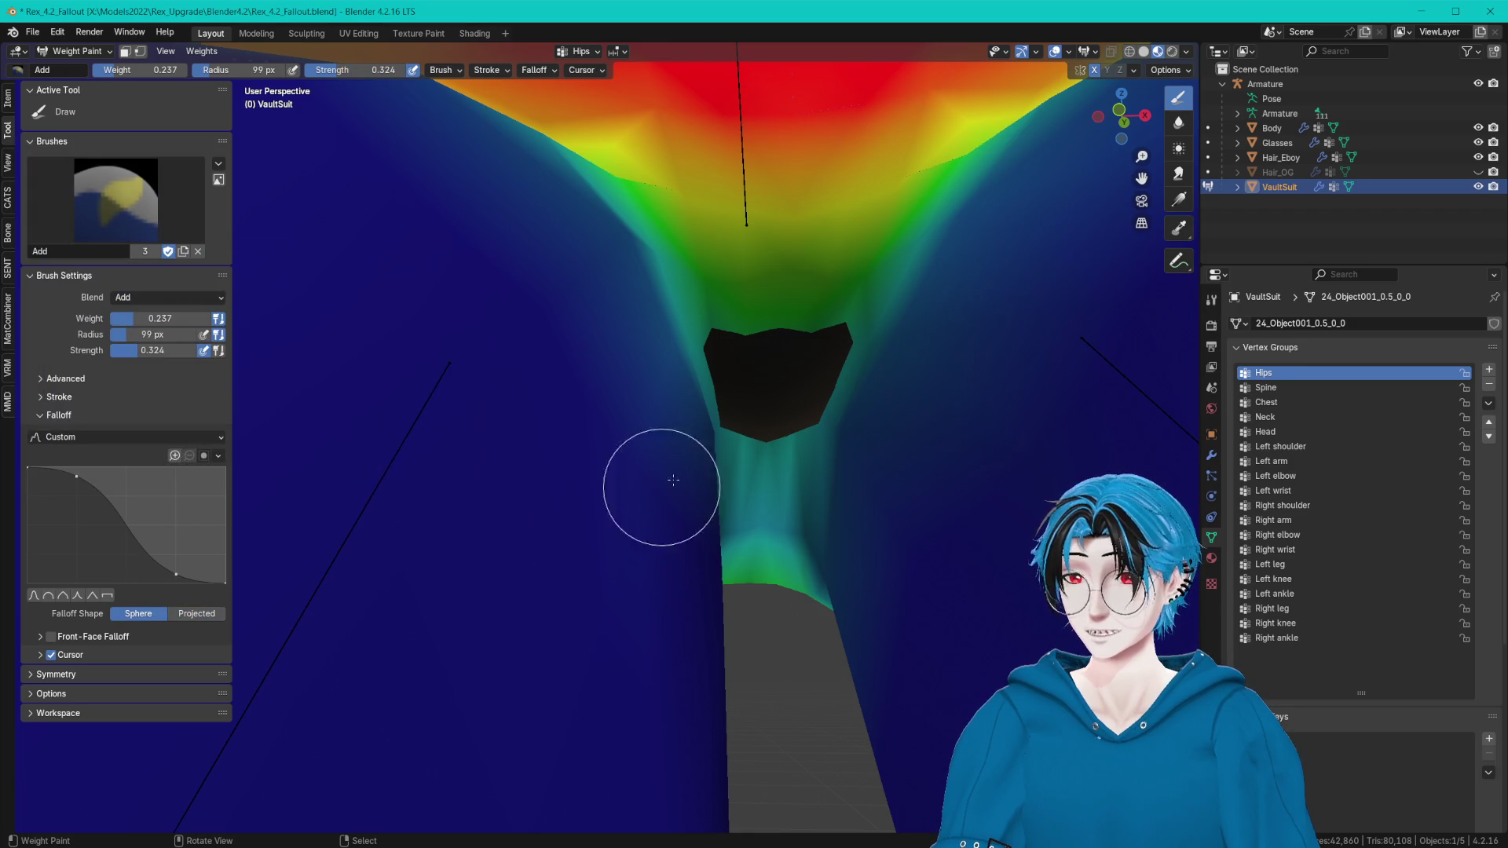
pyautogui.moveTo(765, 409); pyautogui.dragTo(756, 400, button='middle')
pyautogui.hotkey('ctrl', 's')
# Save the project as a new file, Rex_4.2_Fallout2.blend.
pyautogui.click(33, 32)
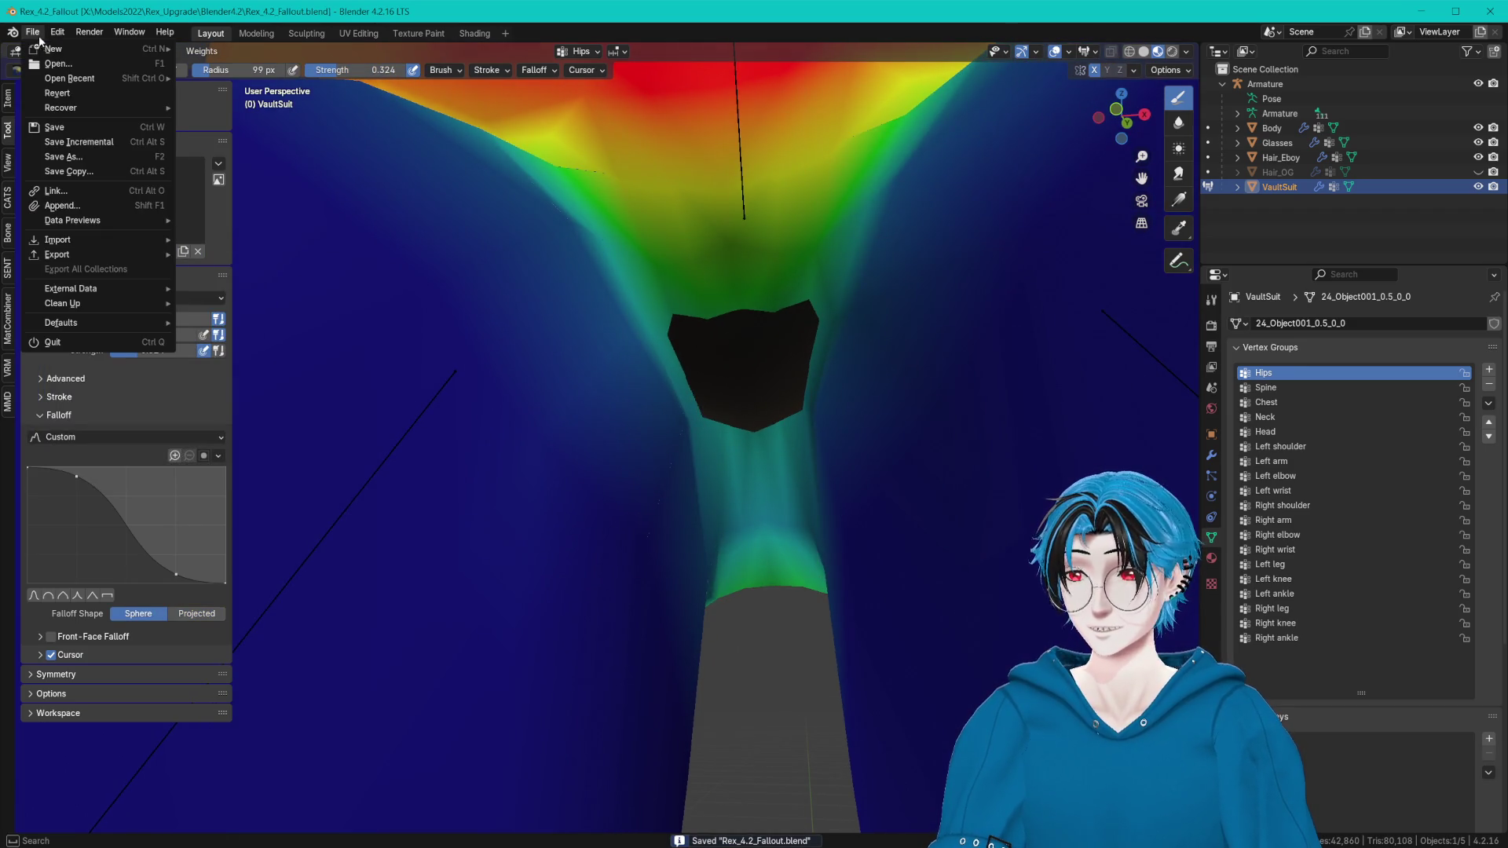
pyautogui.click(87, 161)
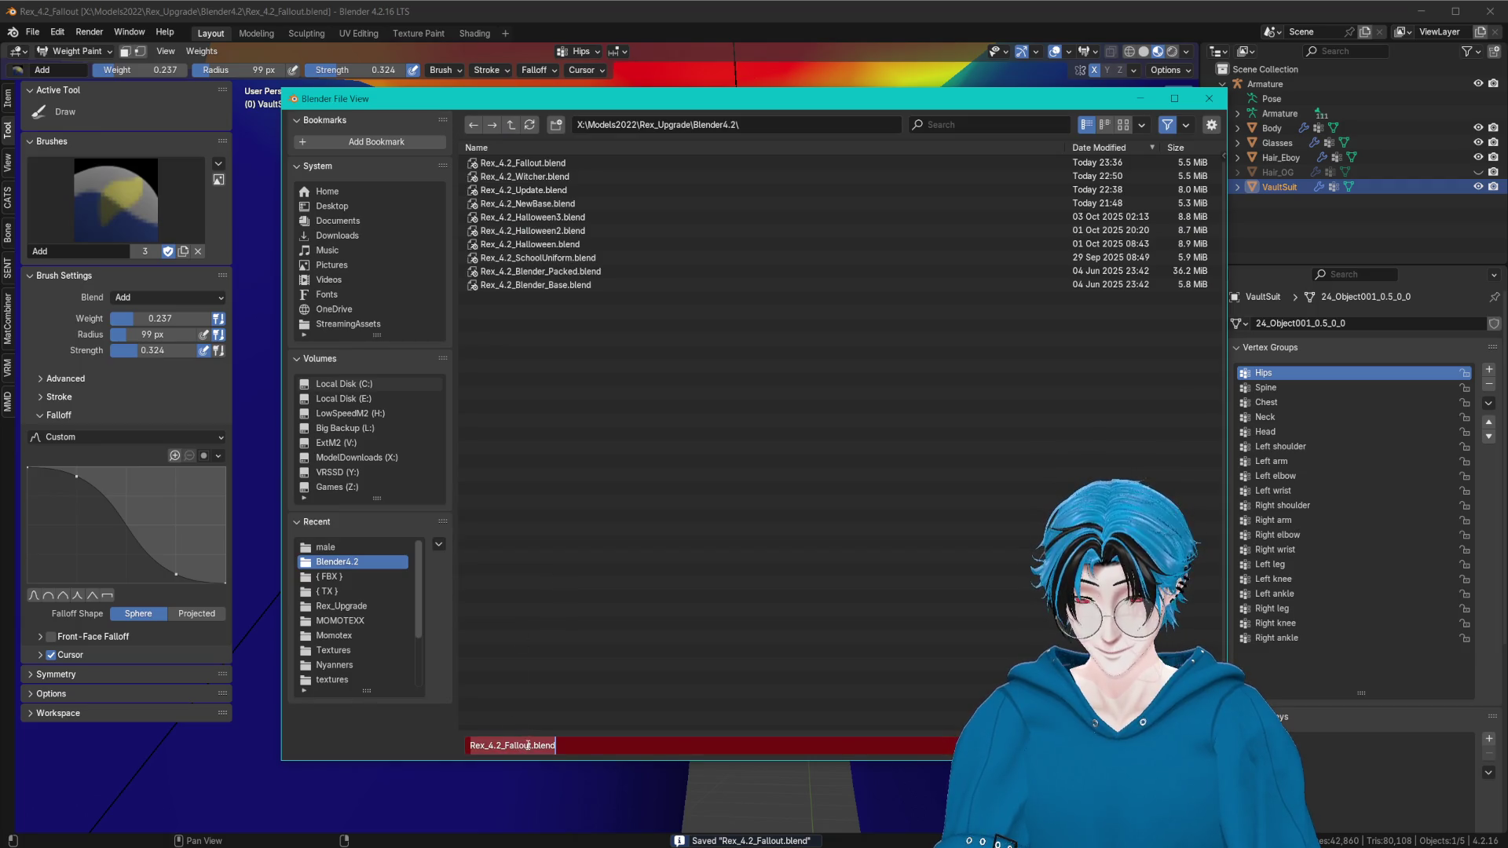
pyautogui.press('Return')
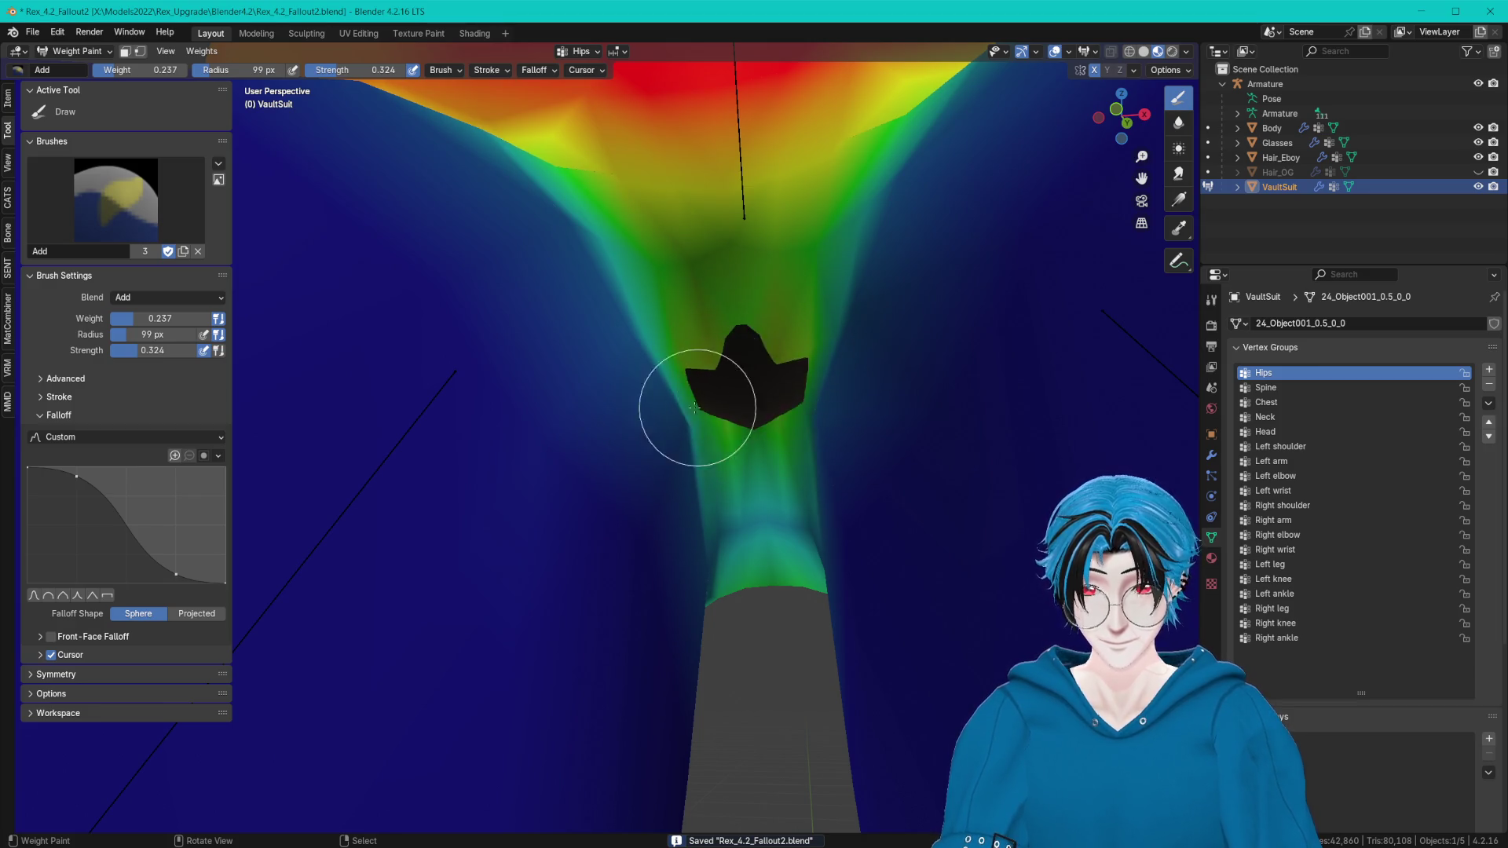
# Build up Hips weight across the crotch gap with the Add brush, briefly checking with Blur.
pyautogui.moveTo(696, 408); pyautogui.dragTo(742, 412)
pyautogui.moveTo(786, 409)
pyautogui.mouseDown(button='middle')
pyautogui.moveTo(837, 439)
pyautogui.moveTo(731, 354)
pyautogui.mouseUp(button='middle')
pyautogui.moveTo(730, 354)
pyautogui.mouseDown()
pyautogui.moveTo(640, 270)
pyautogui.moveTo(739, 381)
pyautogui.mouseUp()
pyautogui.moveTo(762, 333); pyautogui.dragTo(706, 437, button='middle')
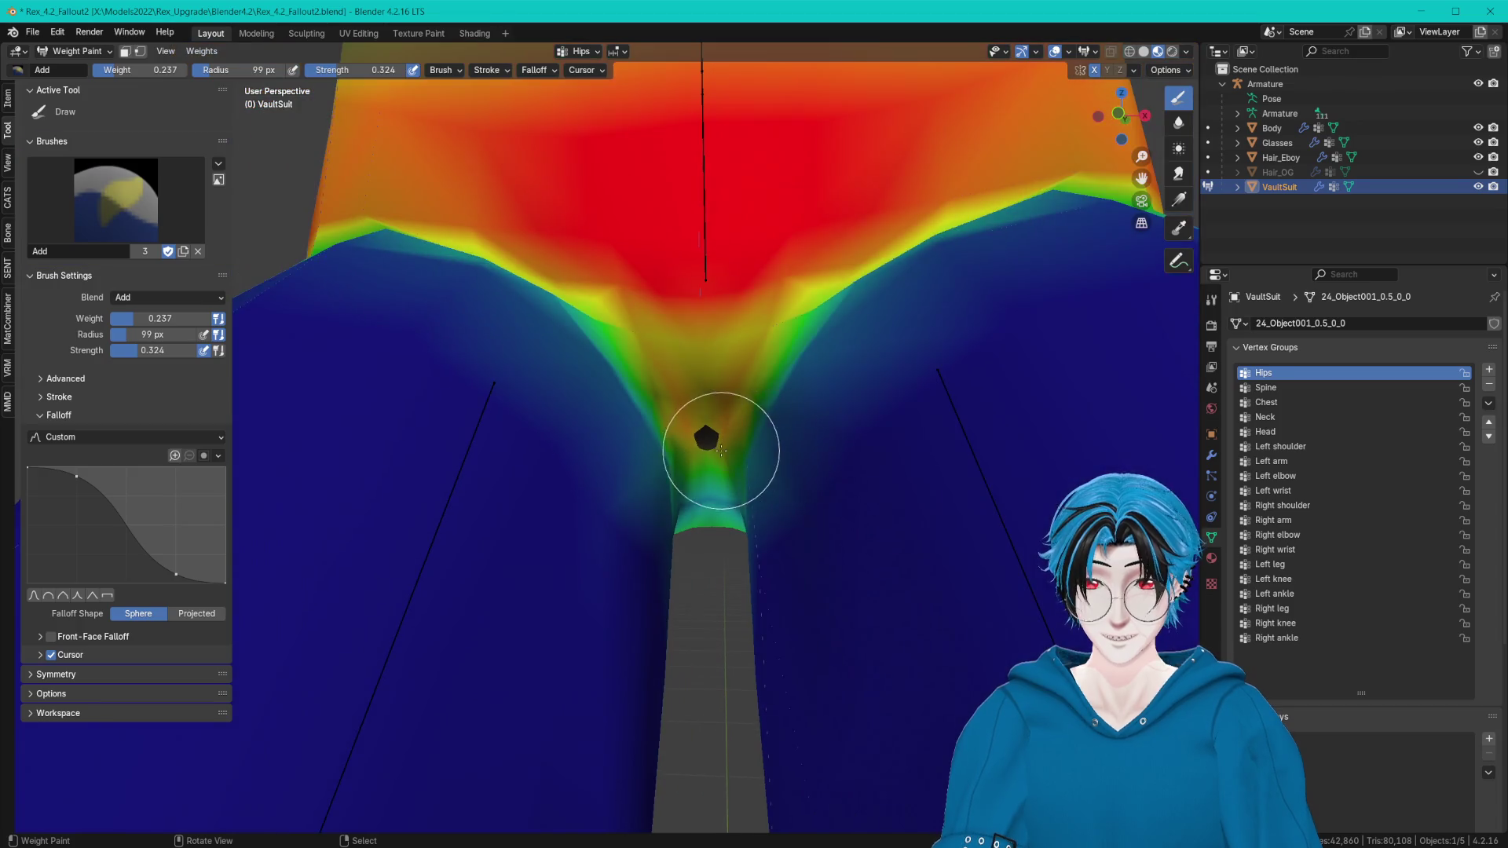
pyautogui.moveTo(706, 437)
pyautogui.mouseDown()
pyautogui.moveTo(663, 347)
pyautogui.moveTo(713, 470)
pyautogui.moveTo(686, 378)
pyautogui.mouseUp()
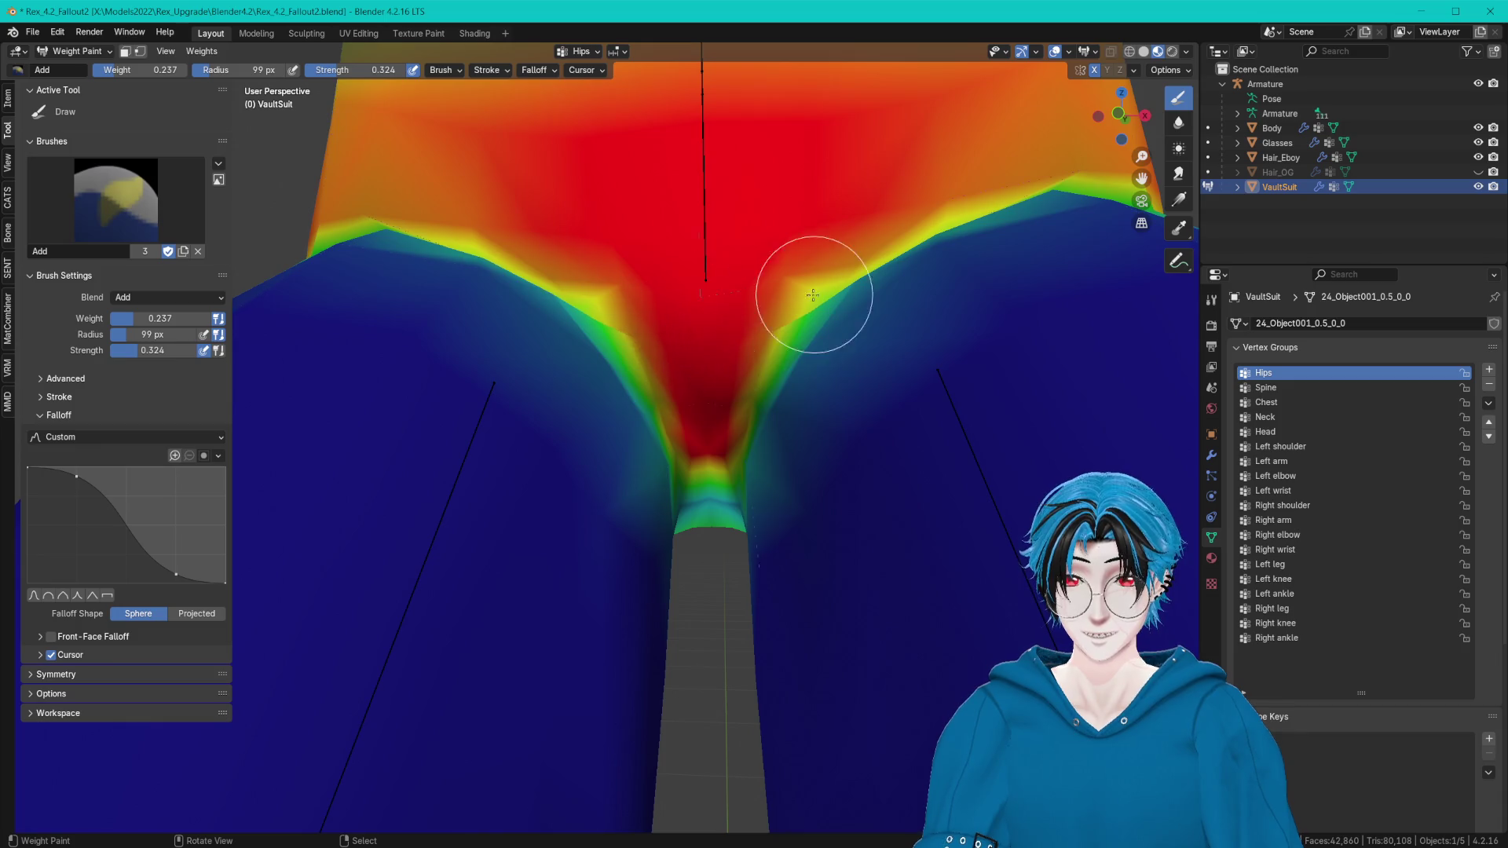
pyautogui.moveTo(812, 294); pyautogui.dragTo(612, 304)
pyautogui.click(1177, 122)
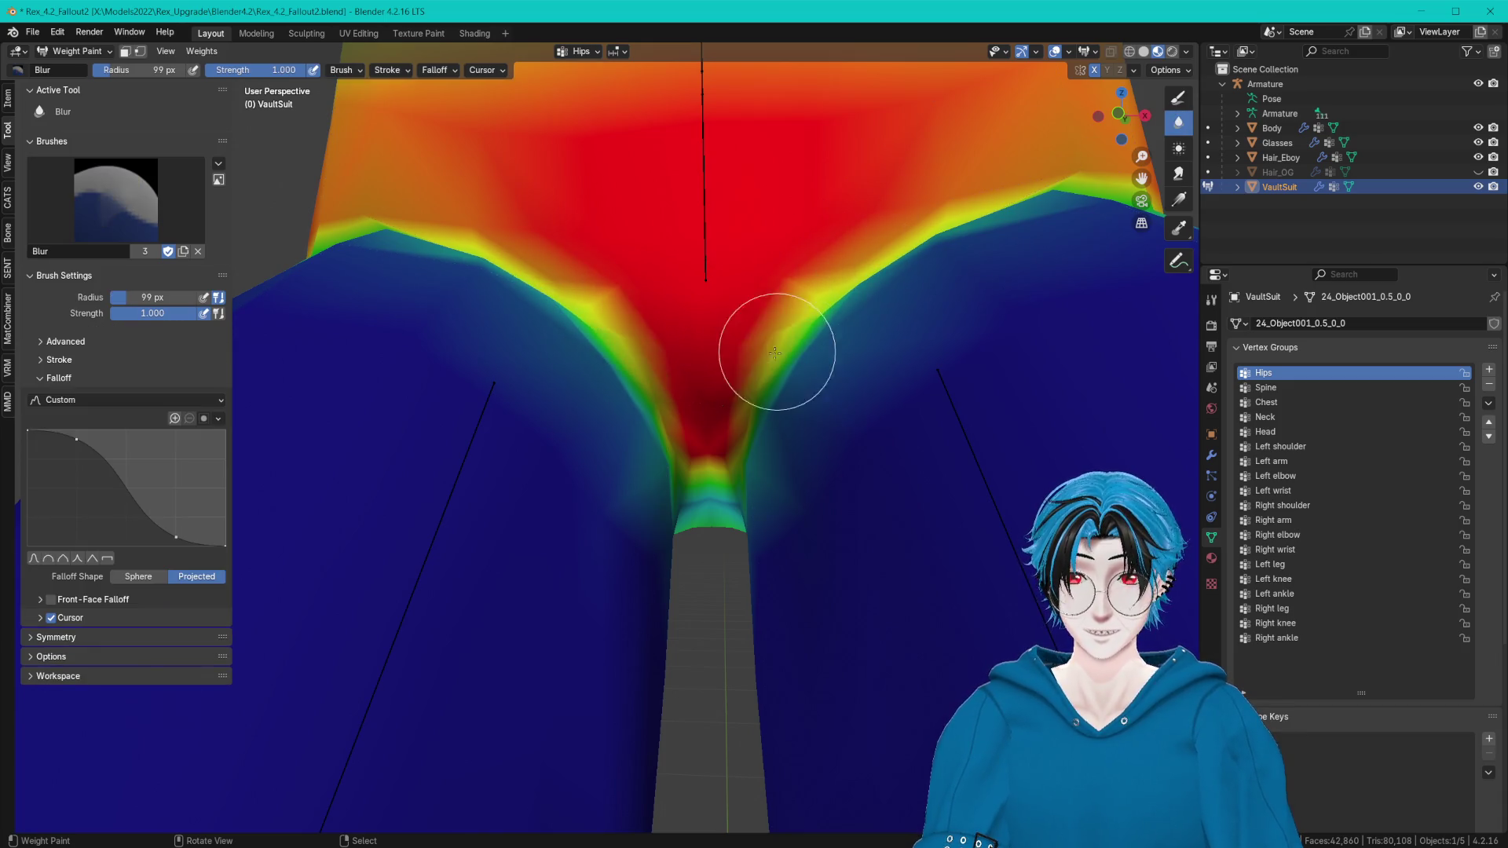
pyautogui.moveTo(727, 460)
pyautogui.mouseDown(button='middle')
pyautogui.moveTo(707, 306)
pyautogui.moveTo(963, 286)
pyautogui.mouseUp(button='middle')
pyautogui.click(1177, 99)
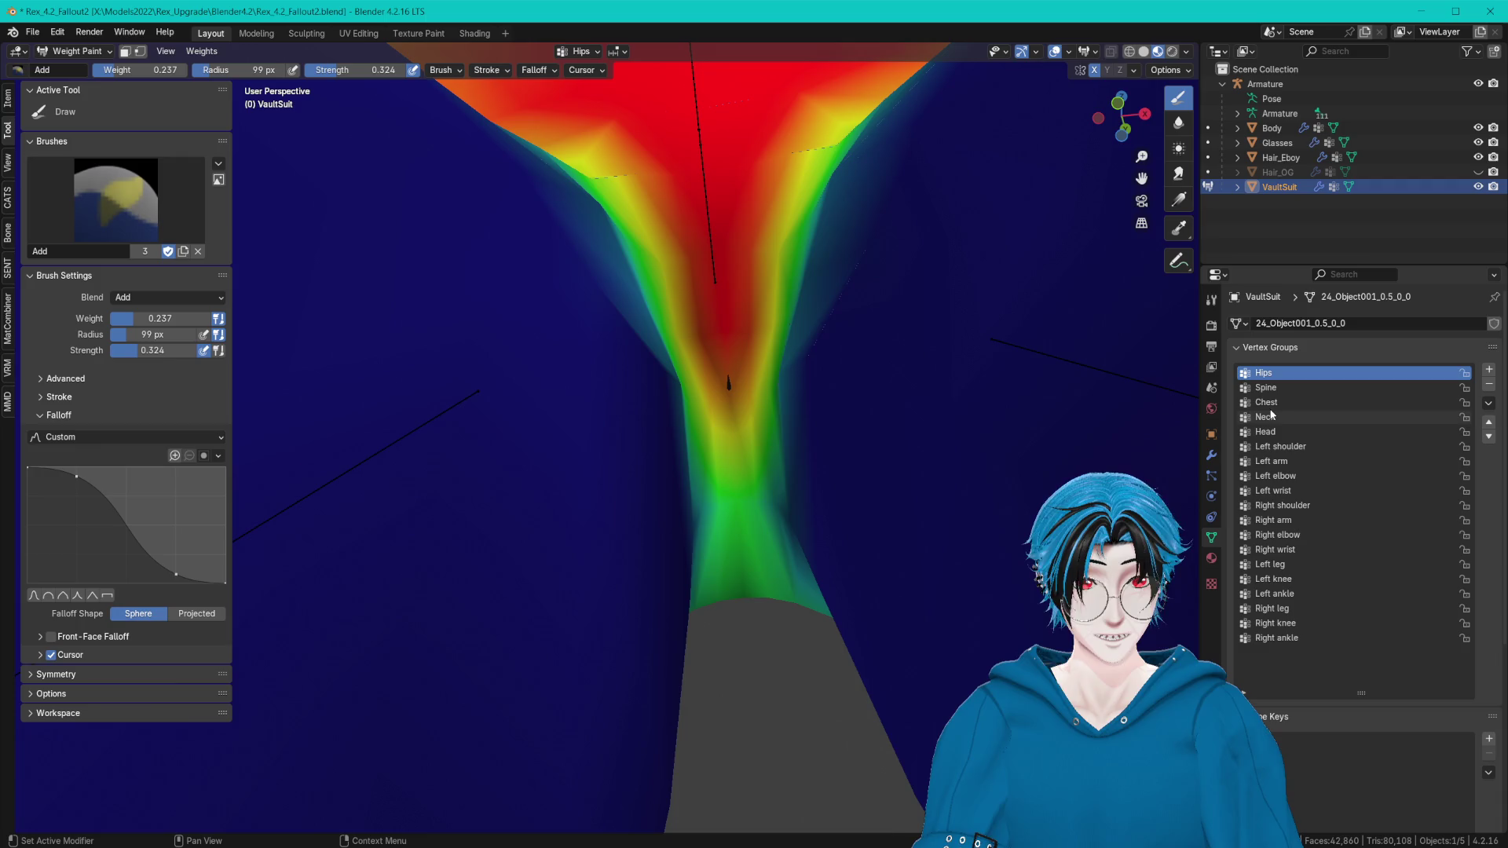
# On the Left leg group, subtract weight near the crotch from several angles.
pyautogui.click(1296, 563)
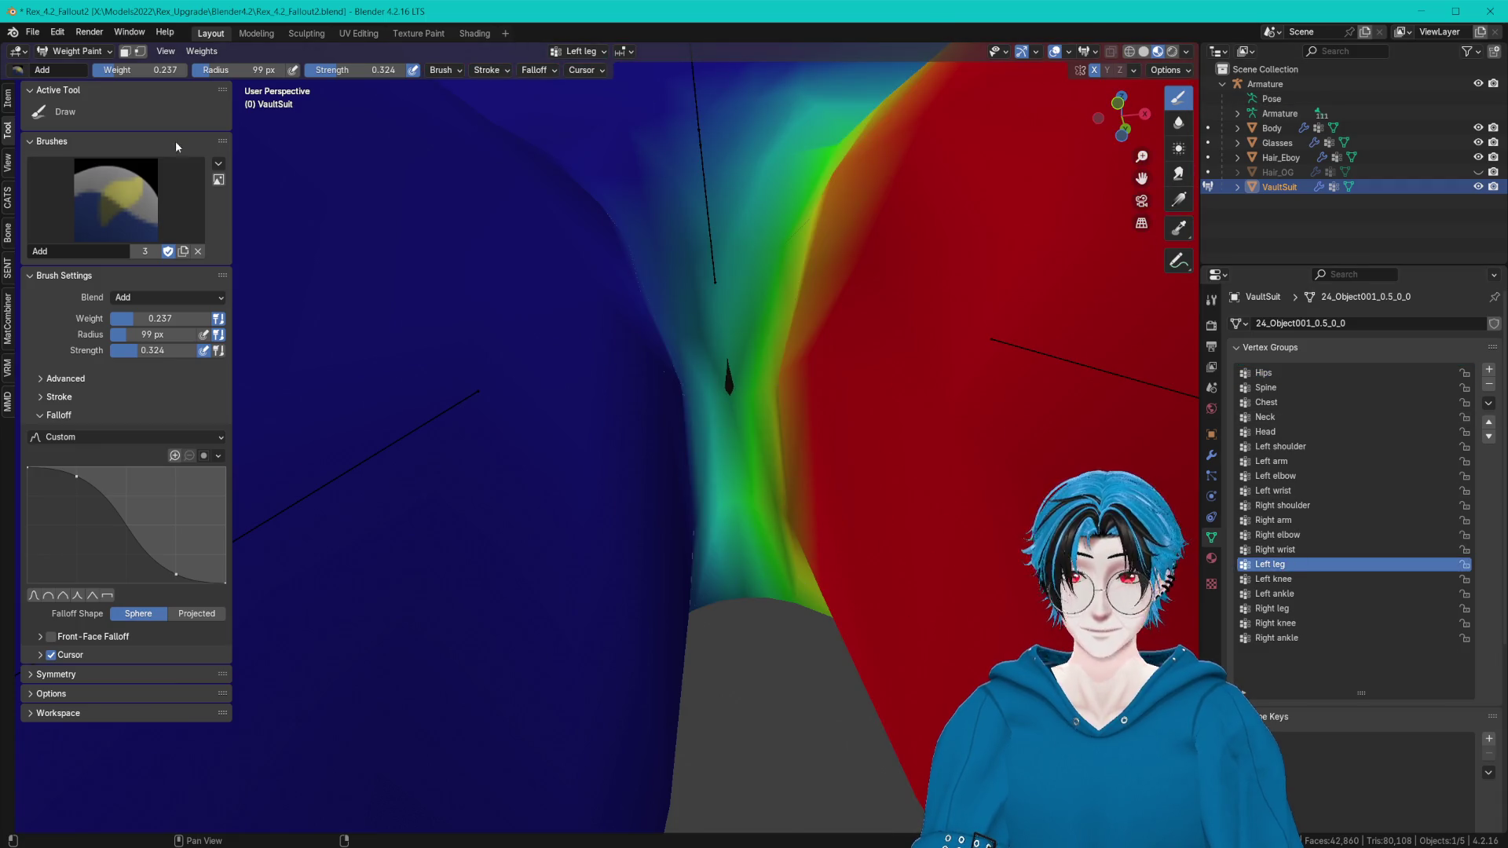
pyautogui.click(177, 194)
pyautogui.click(412, 282)
pyautogui.click(720, 432)
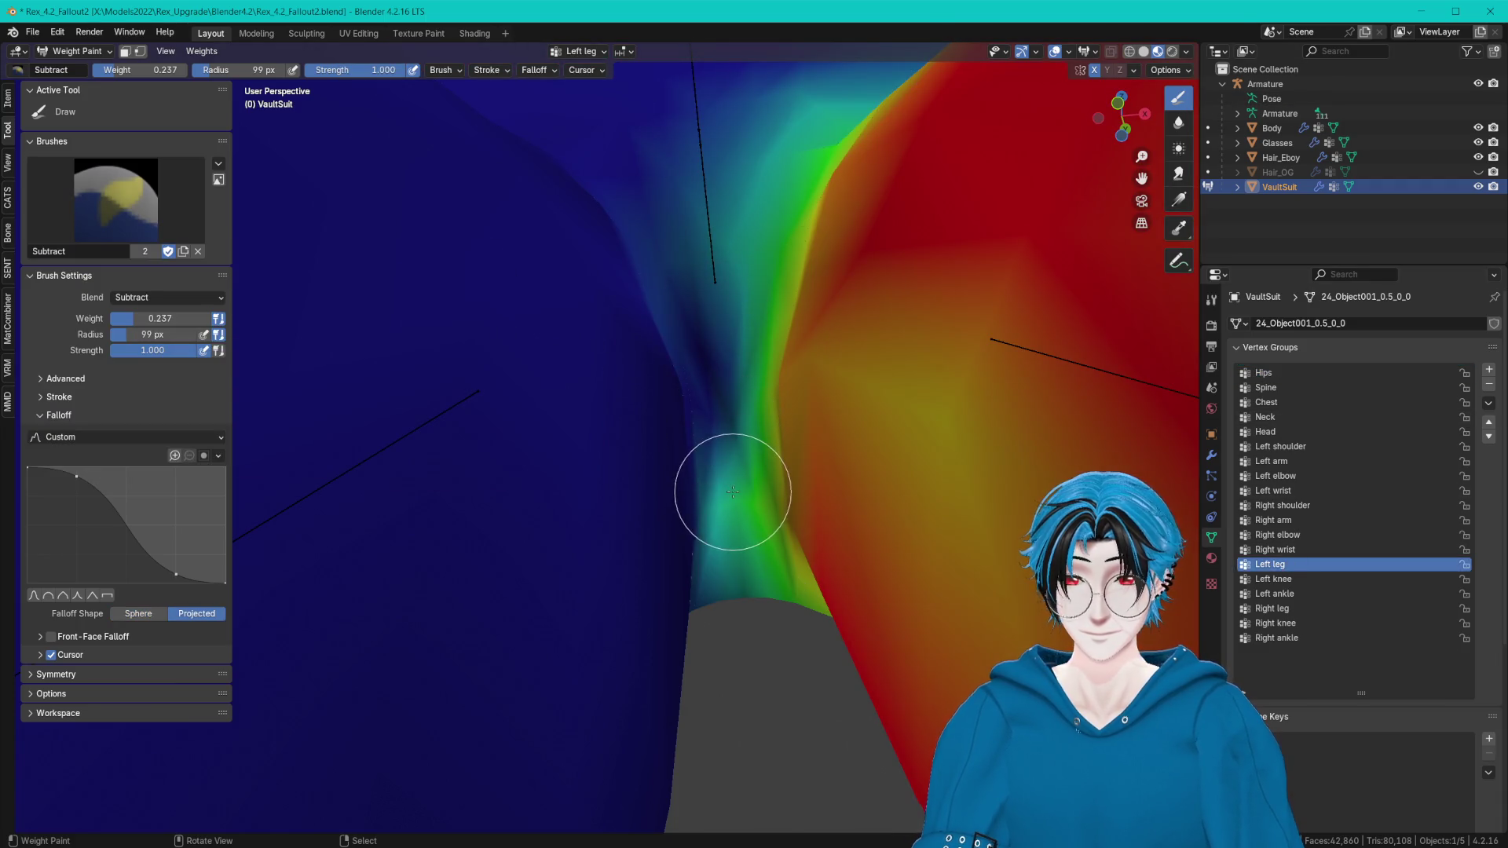
pyautogui.moveTo(732, 491)
pyautogui.mouseDown(button='middle')
pyautogui.moveTo(757, 505)
pyautogui.moveTo(646, 300)
pyautogui.mouseUp(button='middle')
pyautogui.moveTo(651, 459); pyautogui.dragTo(662, 489, button='middle')
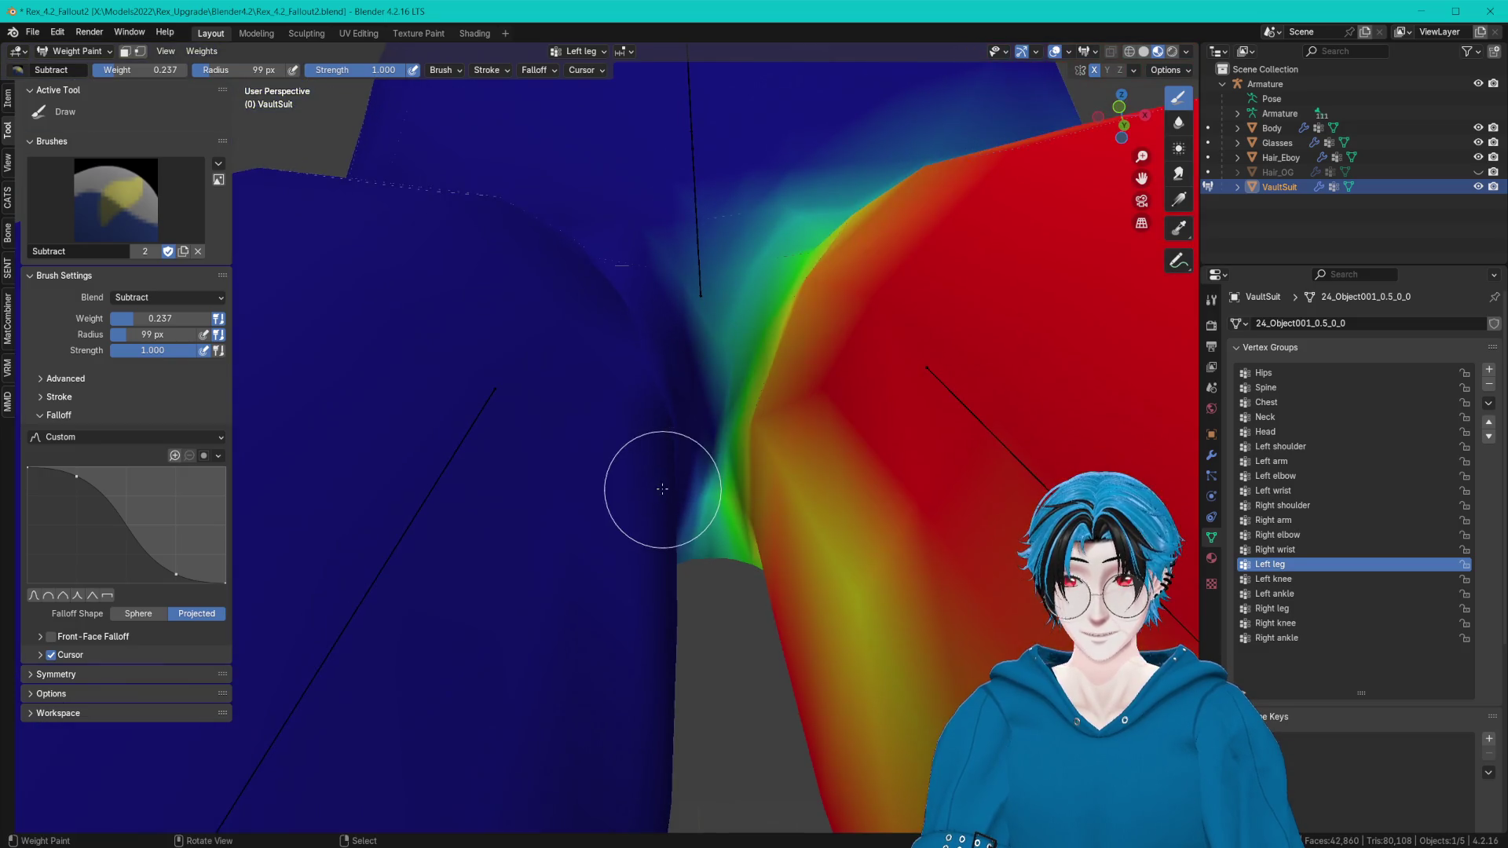
pyautogui.moveTo(656, 412)
pyautogui.mouseDown(button='middle')
pyautogui.moveTo(617, 316)
pyautogui.moveTo(623, 461)
pyautogui.moveTo(683, 581)
pyautogui.moveTo(700, 554)
pyautogui.mouseUp(button='middle')
pyautogui.moveTo(700, 555); pyautogui.dragTo(719, 384)
pyautogui.moveTo(719, 384)
pyautogui.mouseDown(button='middle')
pyautogui.moveTo(723, 353)
pyautogui.moveTo(725, 423)
pyautogui.moveTo(690, 432)
pyautogui.moveTo(691, 411)
pyautogui.moveTo(708, 491)
pyautogui.moveTo(958, 332)
pyautogui.moveTo(701, 421)
pyautogui.moveTo(720, 458)
pyautogui.moveTo(663, 427)
pyautogui.moveTo(683, 437)
pyautogui.mouseUp(button='middle')
# Blur-smooth the Left leg weight gradient along the crotch seam and return to the Hips view.
pyautogui.click(1178, 122)
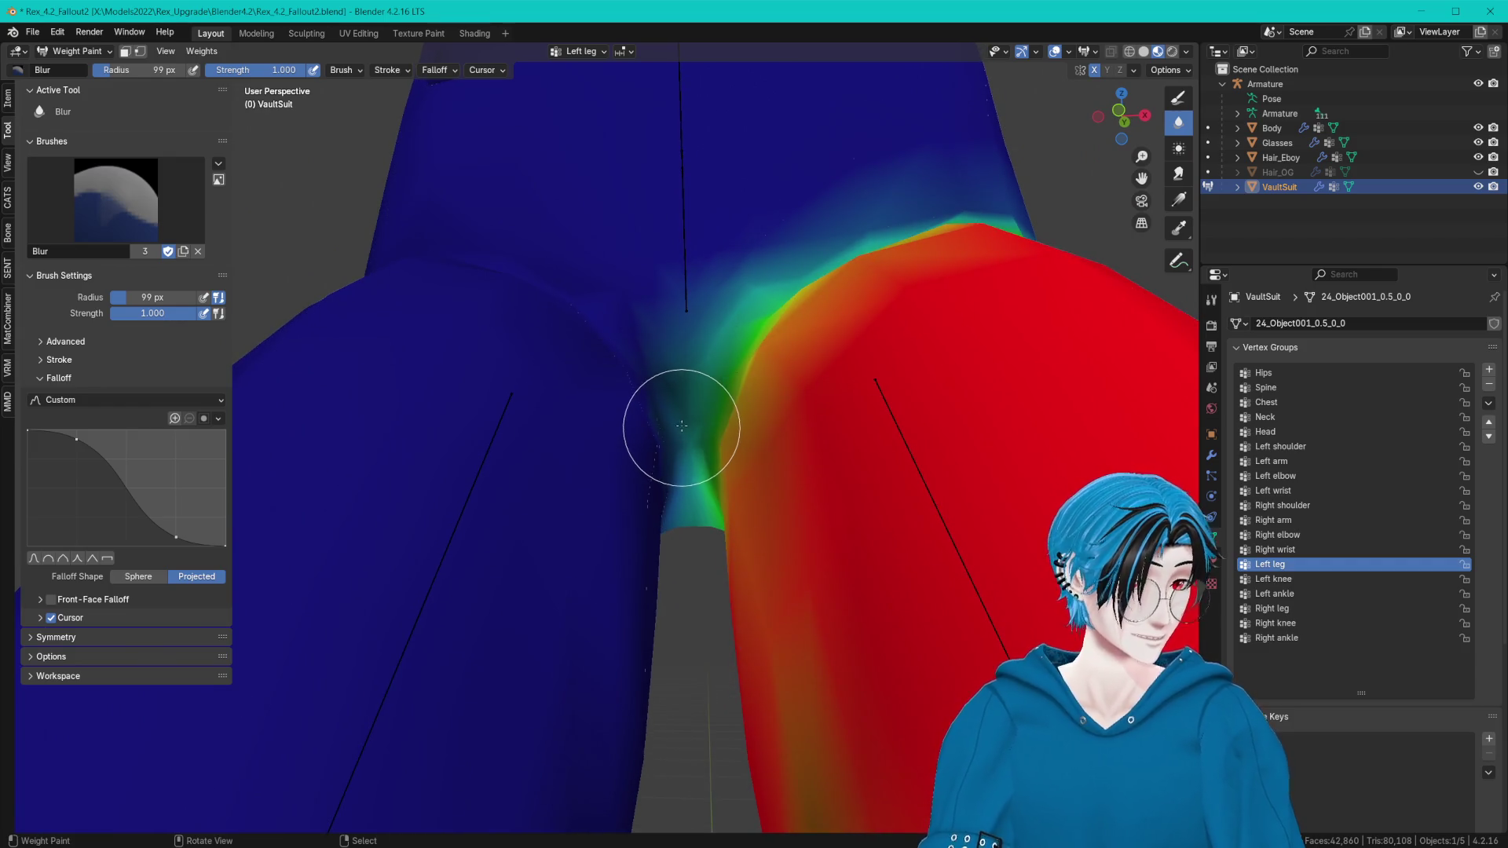
pyautogui.moveTo(692, 402); pyautogui.dragTo(674, 405)
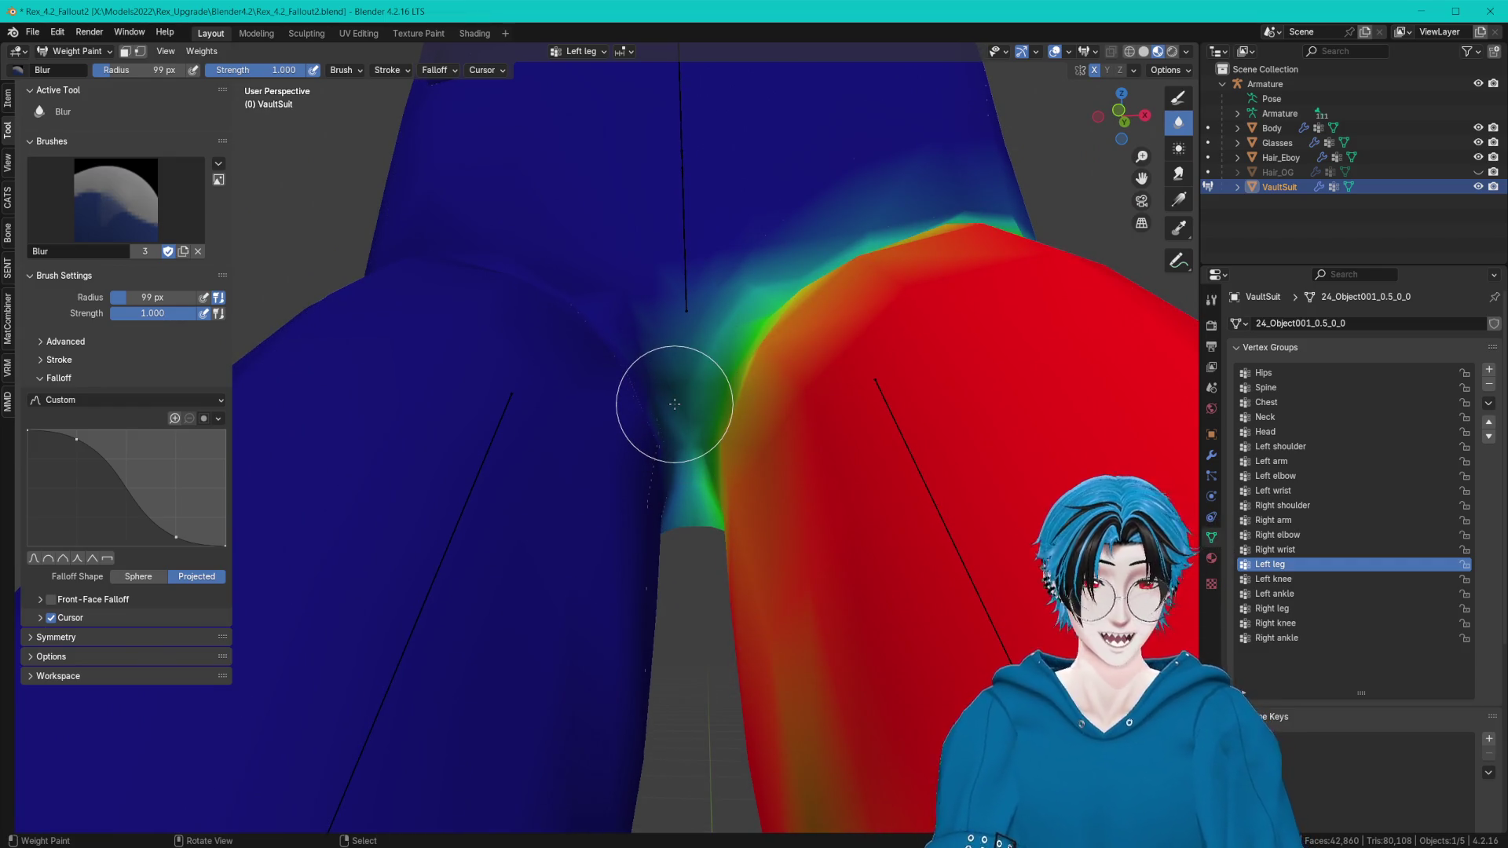
pyautogui.moveTo(674, 408); pyautogui.dragTo(718, 359, button='middle')
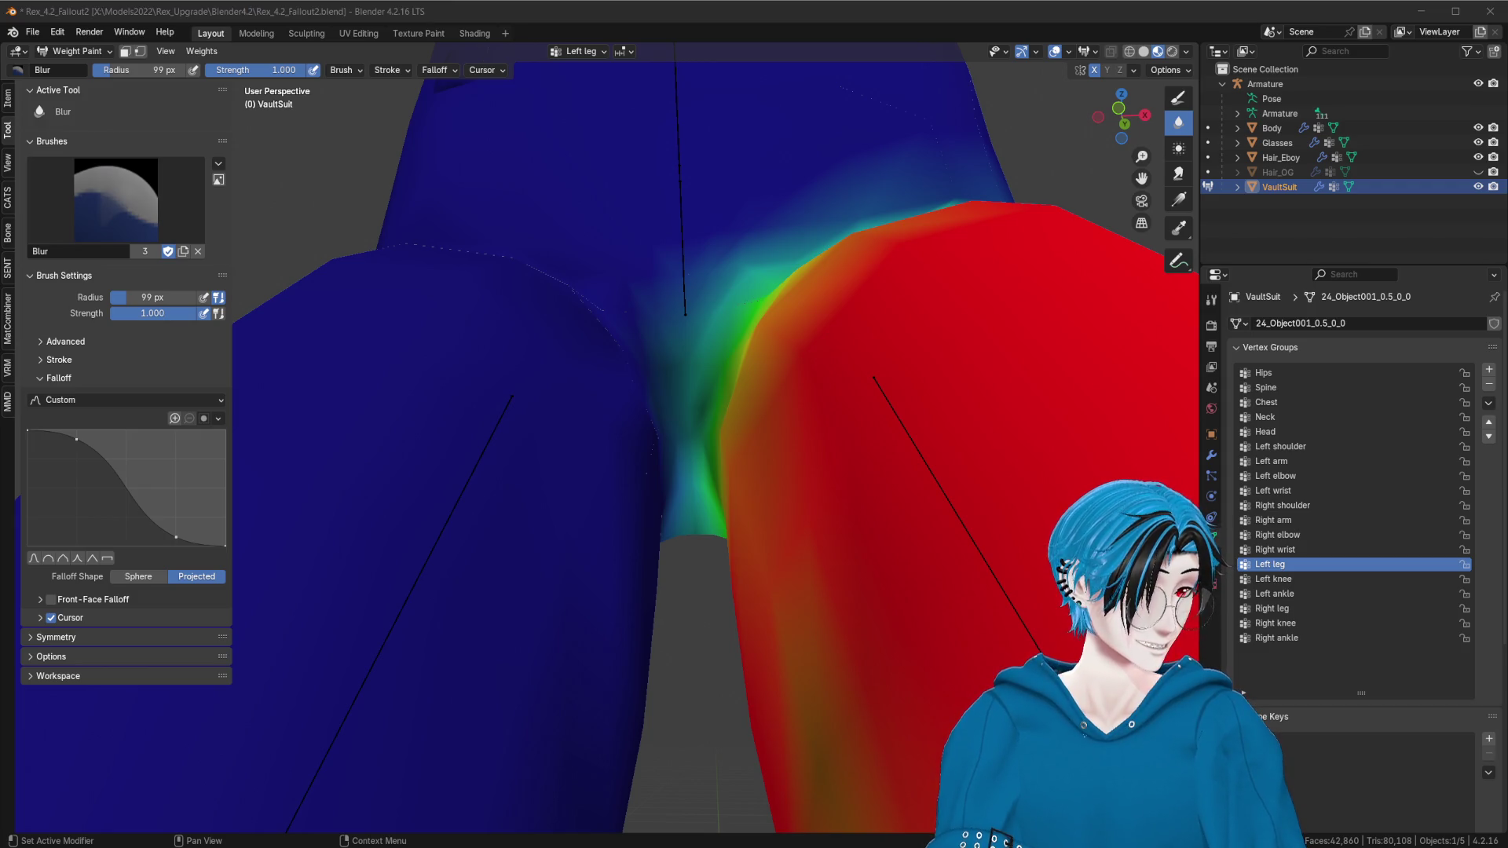
pyautogui.click(885, 4)
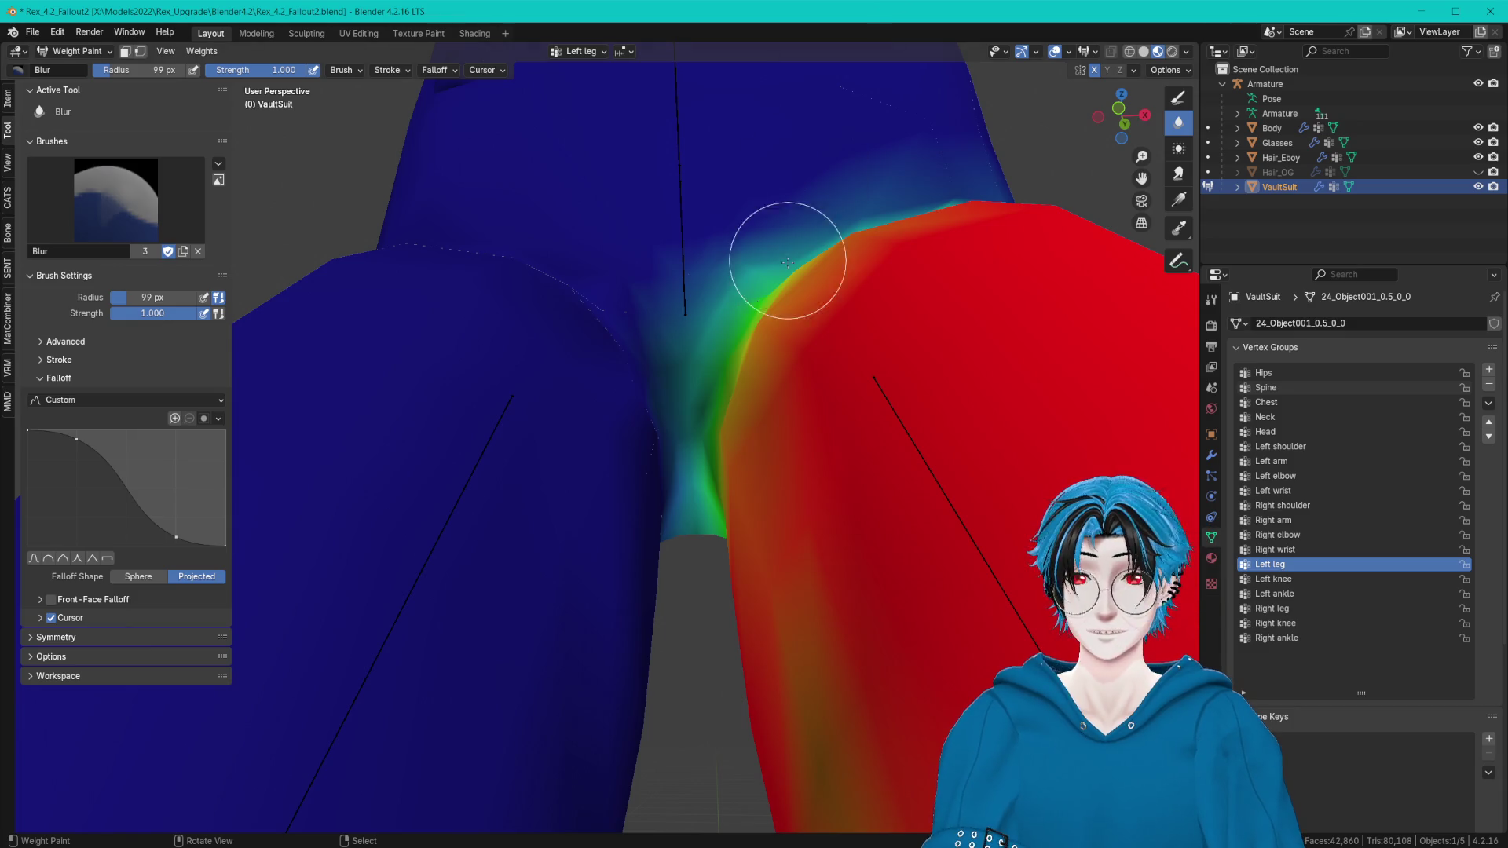
pyautogui.moveTo(787, 260); pyautogui.dragTo(1324, 412, button='middle')
# Select the Hips group and add weight around the crotch and upper thighs, checking from behind.
pyautogui.click(1293, 373)
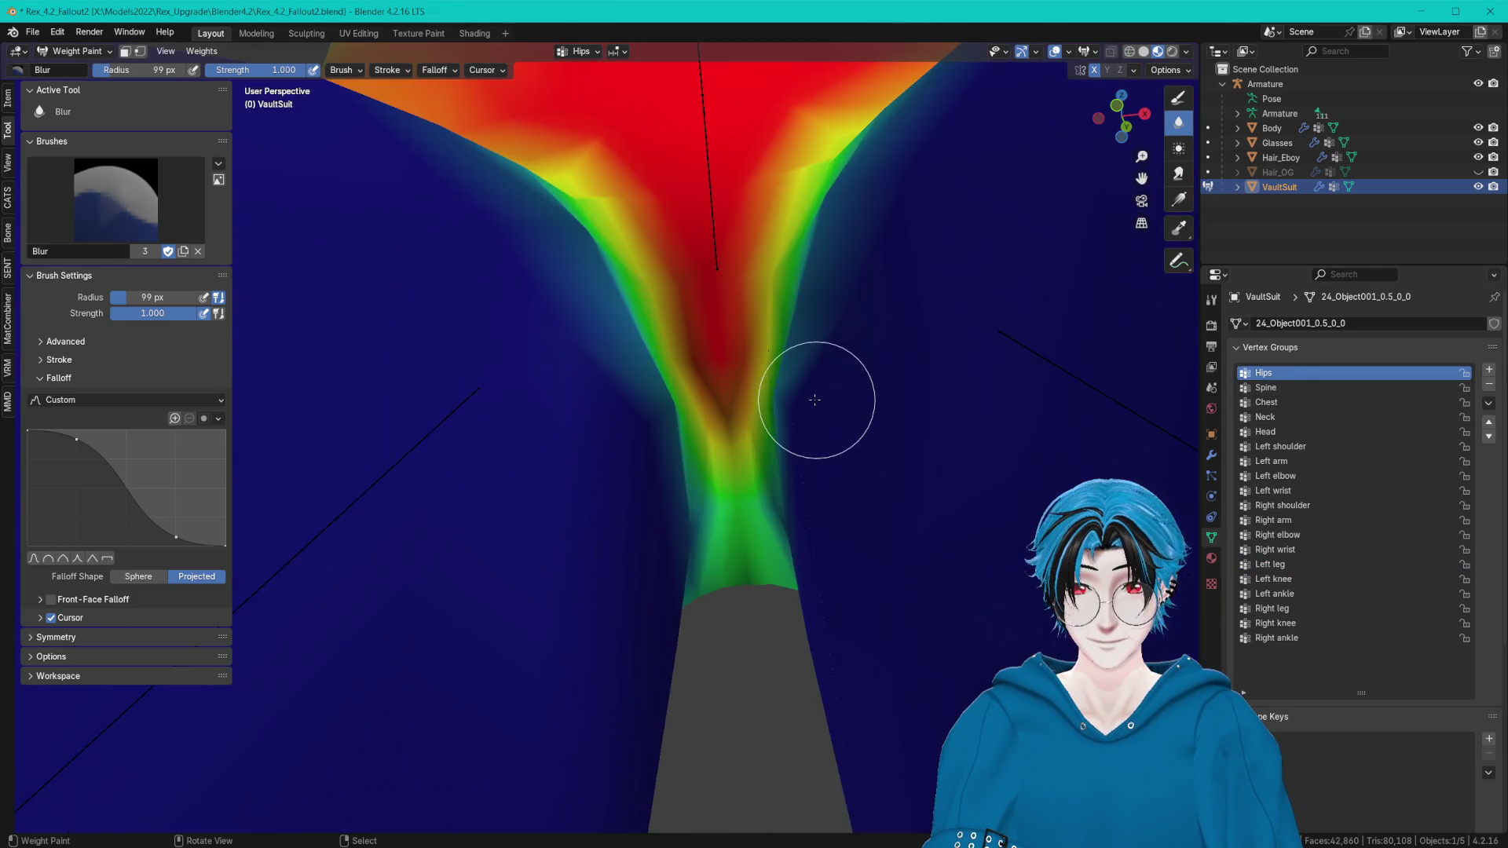
pyautogui.moveTo(825, 404)
pyautogui.mouseDown(button='middle')
pyautogui.moveTo(774, 370)
pyautogui.moveTo(755, 521)
pyautogui.moveTo(745, 501)
pyautogui.mouseUp(button='middle')
pyautogui.click(1178, 97)
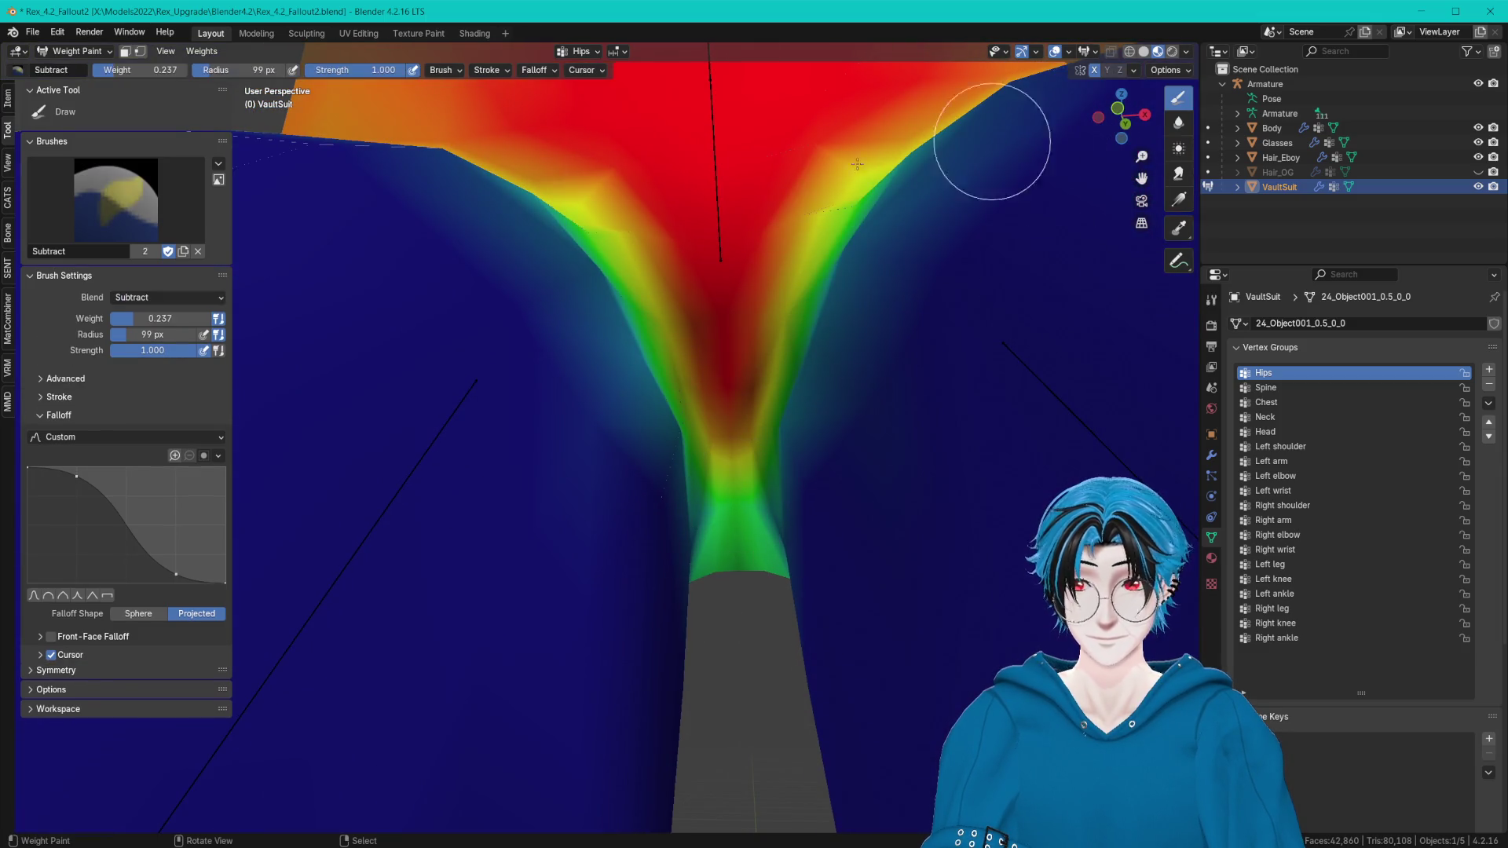
pyautogui.click(115, 201)
pyautogui.moveTo(660, 460); pyautogui.dragTo(734, 369, button='middle')
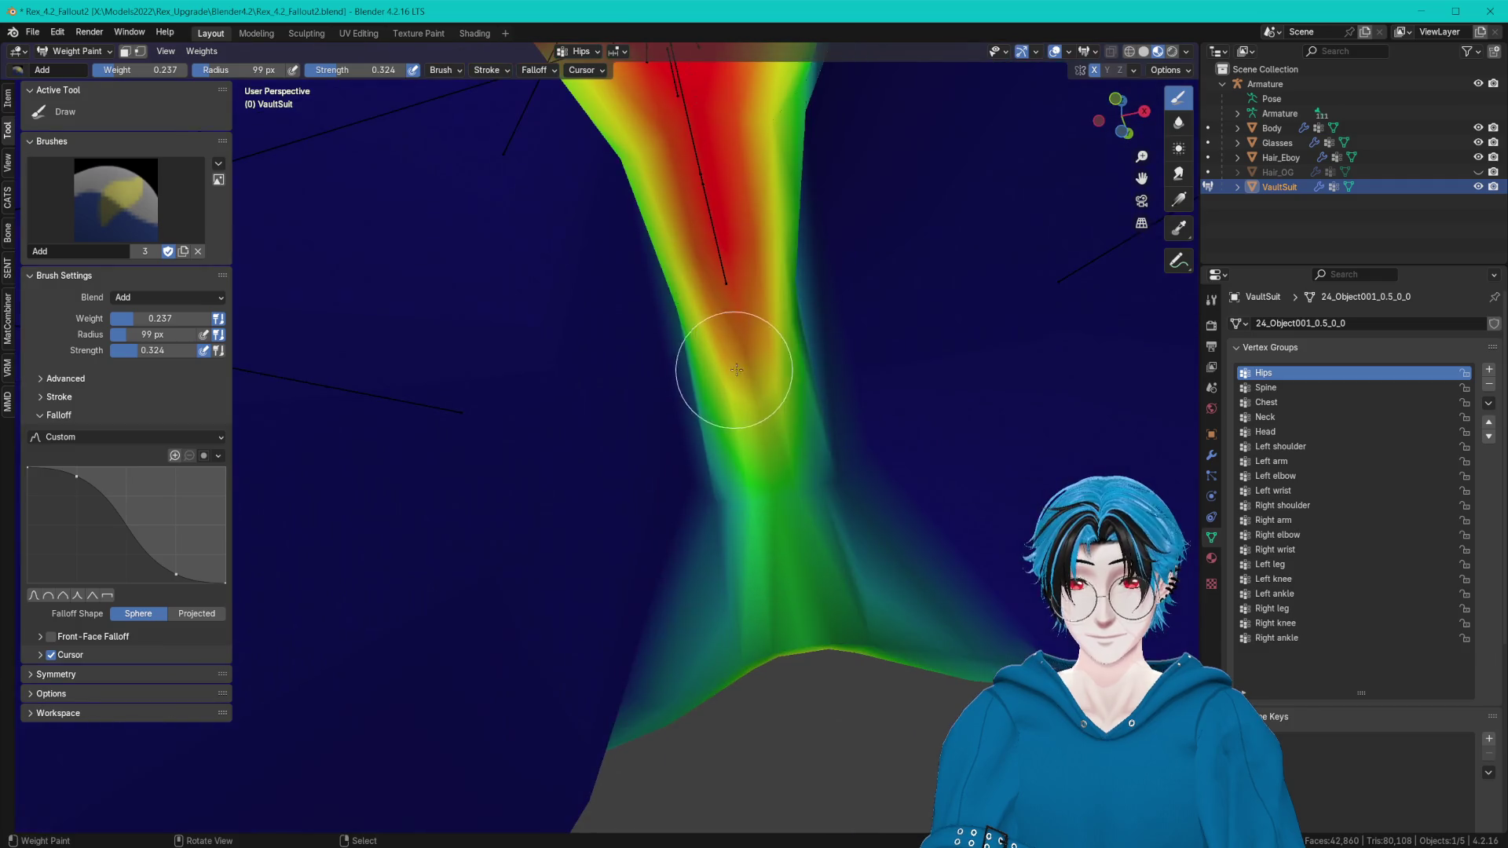
pyautogui.moveTo(808, 538)
pyautogui.mouseDown(button='middle')
pyautogui.moveTo(714, 432)
pyautogui.moveTo(808, 573)
pyautogui.moveTo(453, 523)
pyautogui.moveTo(488, 404)
pyautogui.mouseUp(button='middle')
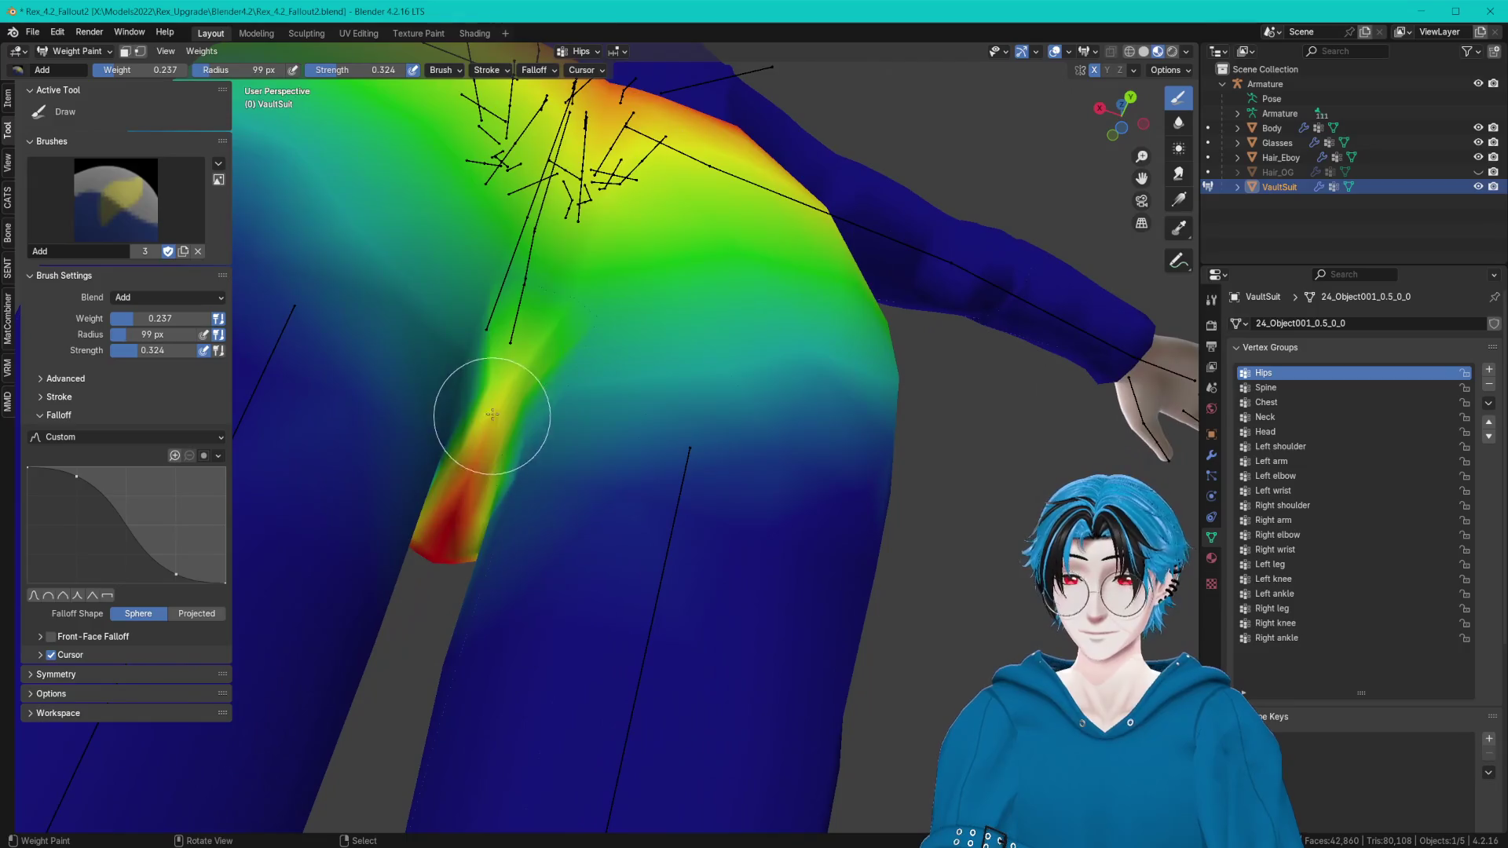
pyautogui.moveTo(574, 253)
pyautogui.mouseDown(button='middle')
pyautogui.moveTo(556, 319)
pyautogui.moveTo(507, 347)
pyautogui.moveTo(487, 391)
pyautogui.moveTo(587, 374)
pyautogui.moveTo(567, 367)
pyautogui.moveTo(582, 384)
pyautogui.mouseUp(button='middle')
pyautogui.scroll(-2, 519, 272)
pyautogui.scroll(4, 484, 356)
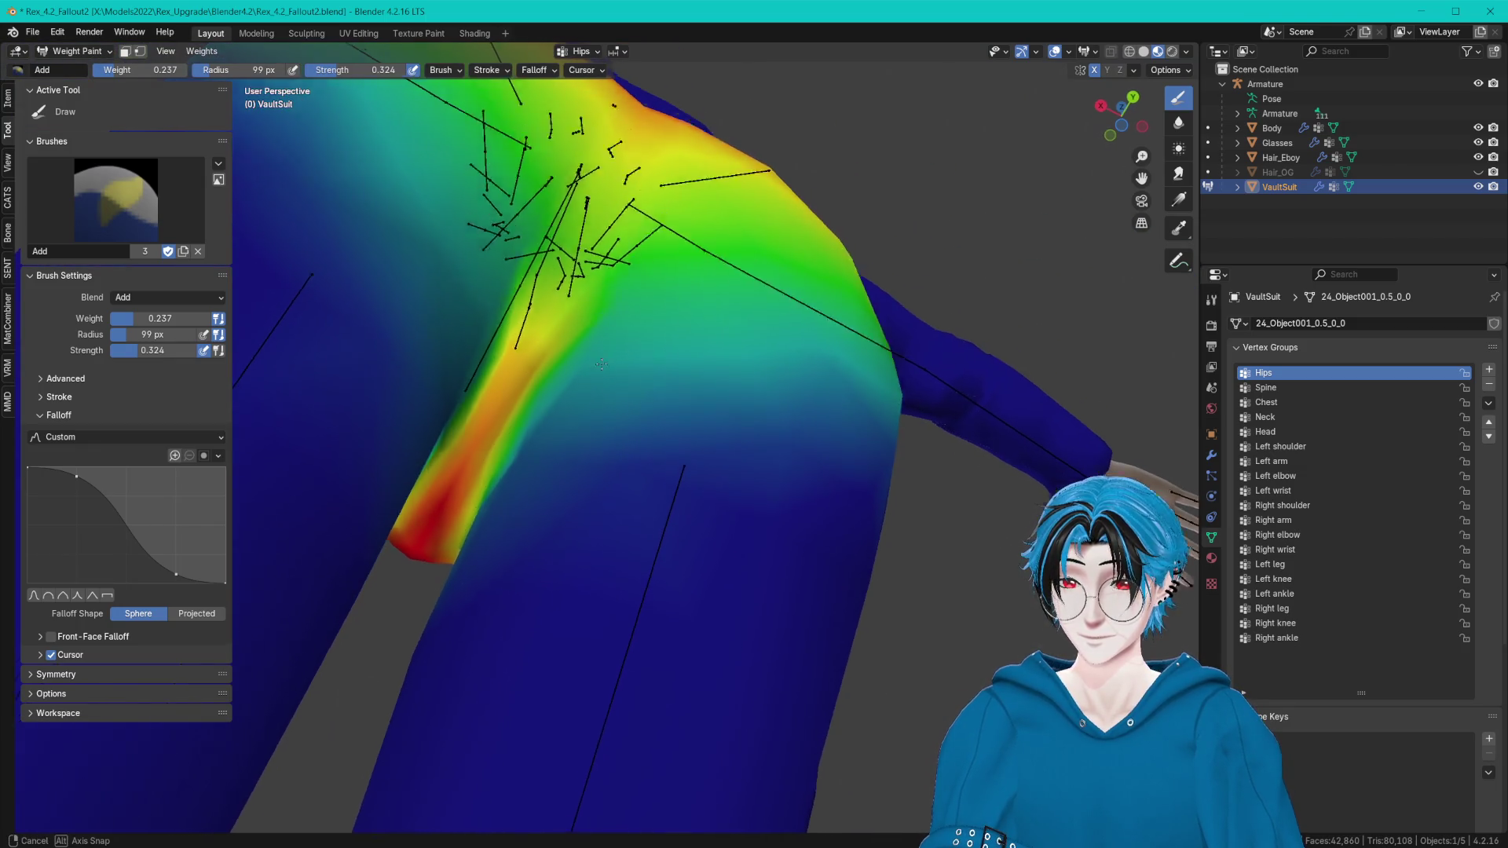
# Blur the Hips weights from the rear, then switch to the Subtract brush to trim the seam.
pyautogui.click(1178, 123)
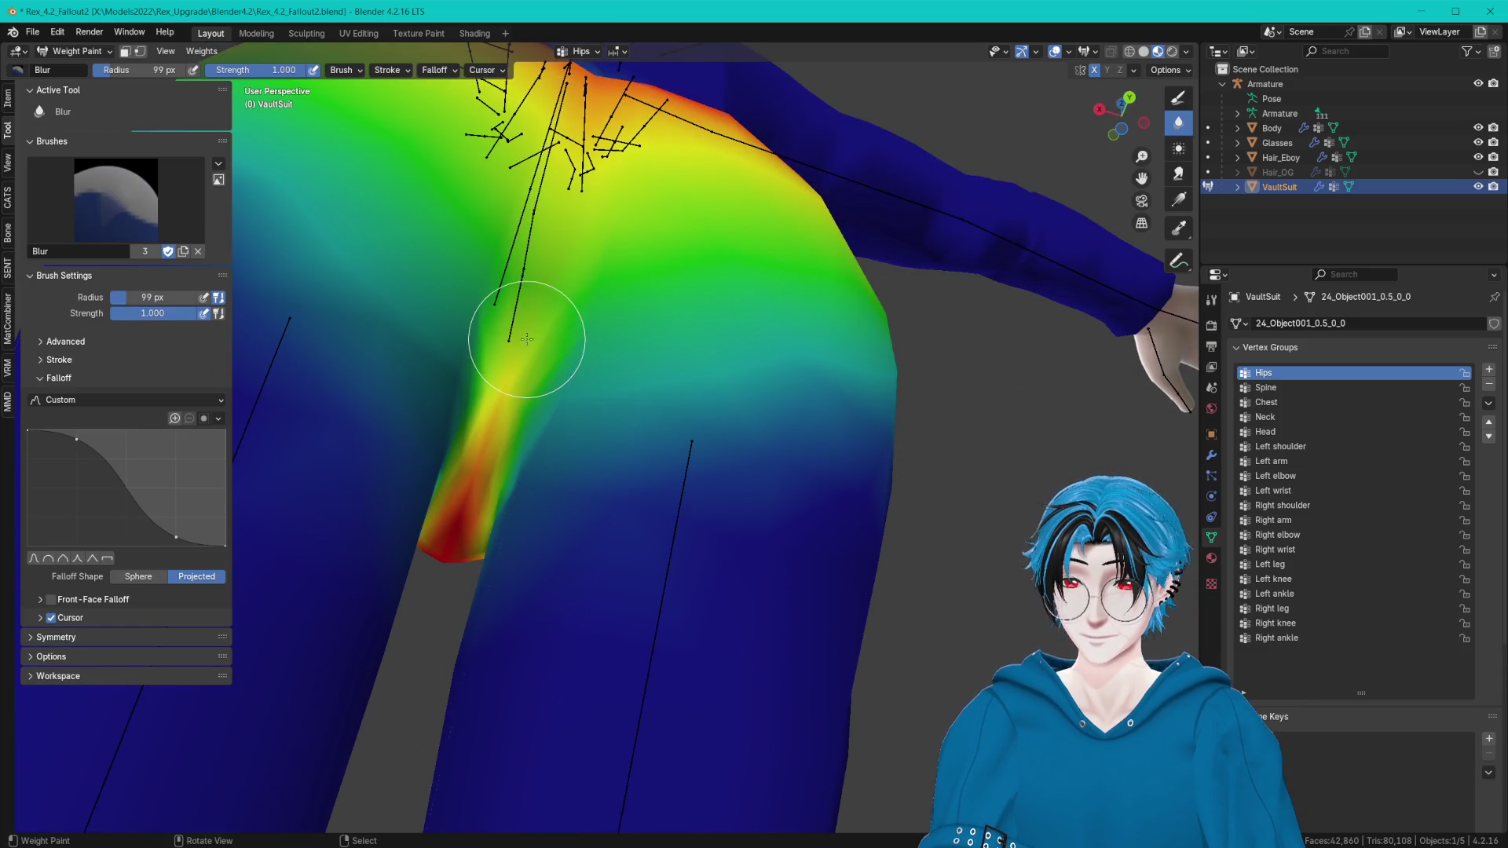
pyautogui.moveTo(503, 428)
pyautogui.mouseDown(button='middle')
pyautogui.moveTo(482, 472)
pyautogui.moveTo(473, 437)
pyautogui.moveTo(645, 391)
pyautogui.mouseUp(button='middle')
pyautogui.moveTo(587, 478); pyautogui.dragTo(1193, 185, button='middle')
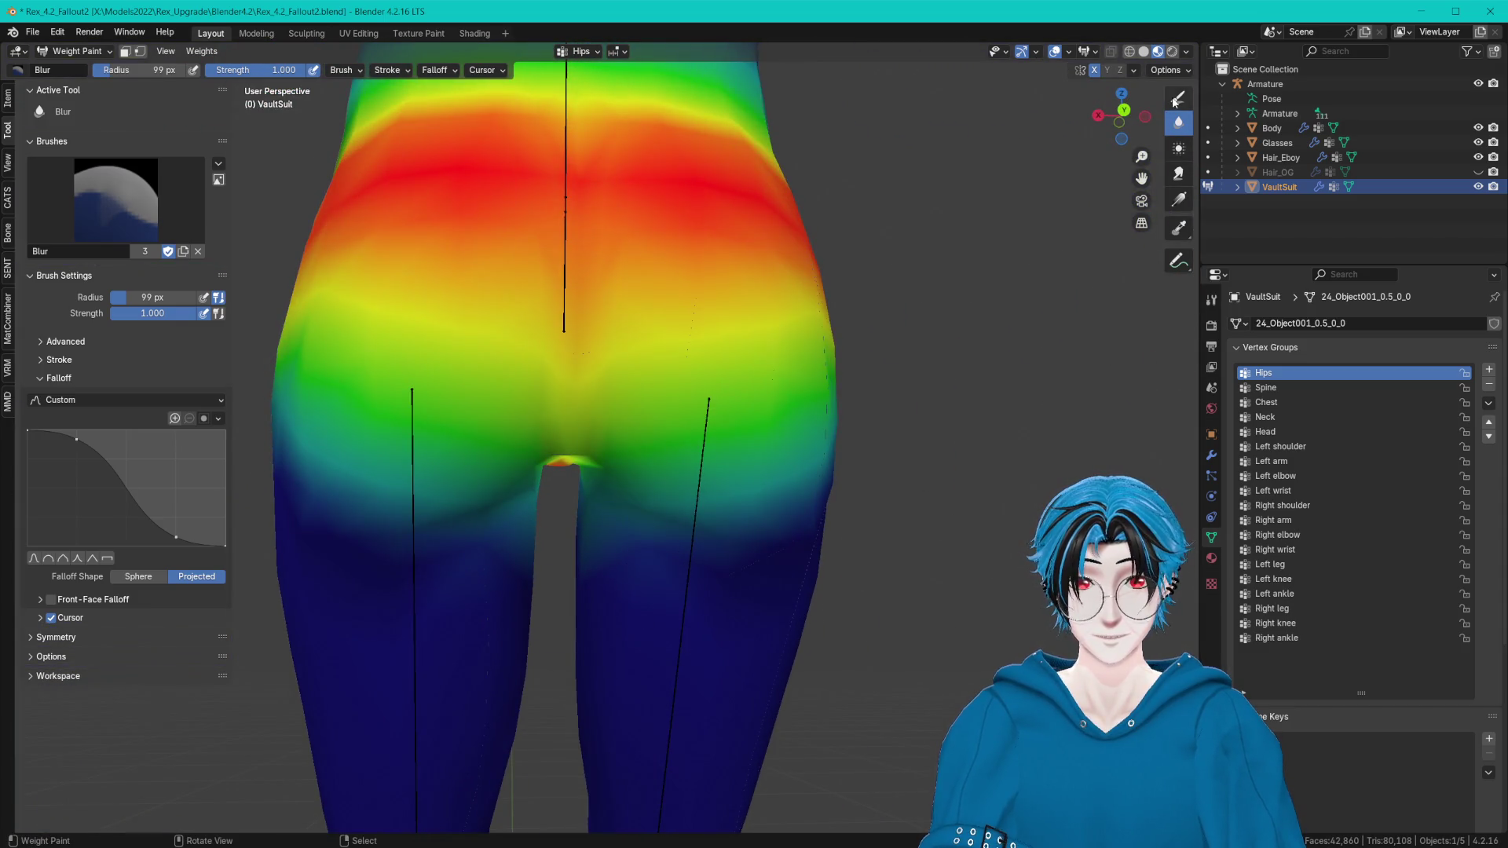
pyautogui.moveTo(707, 472); pyautogui.dragTo(801, 472, button='middle')
pyautogui.click(116, 194)
pyautogui.click(357, 277)
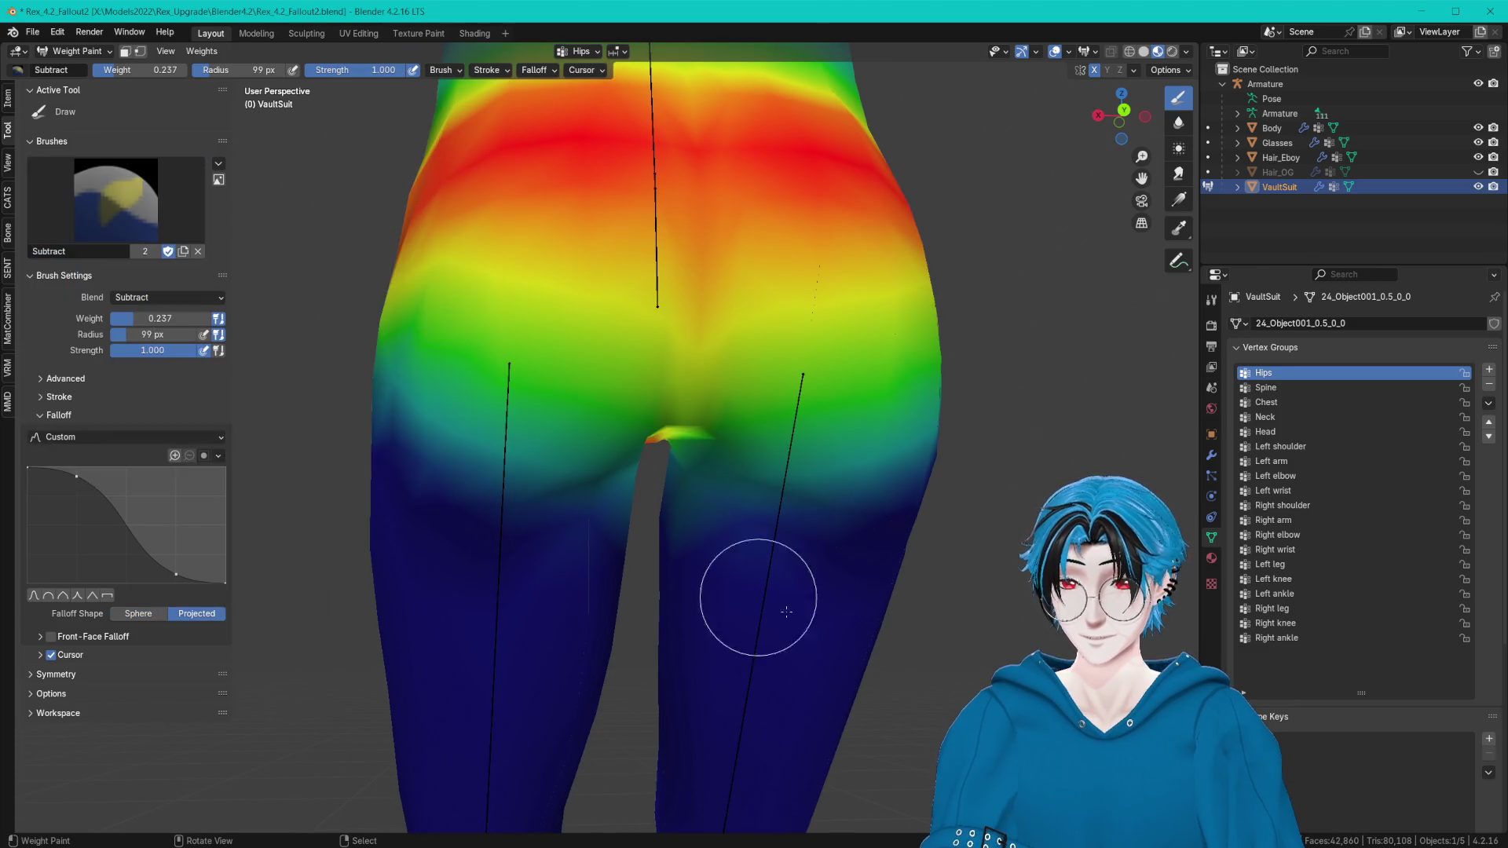
pyautogui.moveTo(831, 572)
pyautogui.mouseDown(button='middle')
pyautogui.moveTo(774, 573)
pyautogui.moveTo(718, 508)
pyautogui.mouseUp(button='middle')
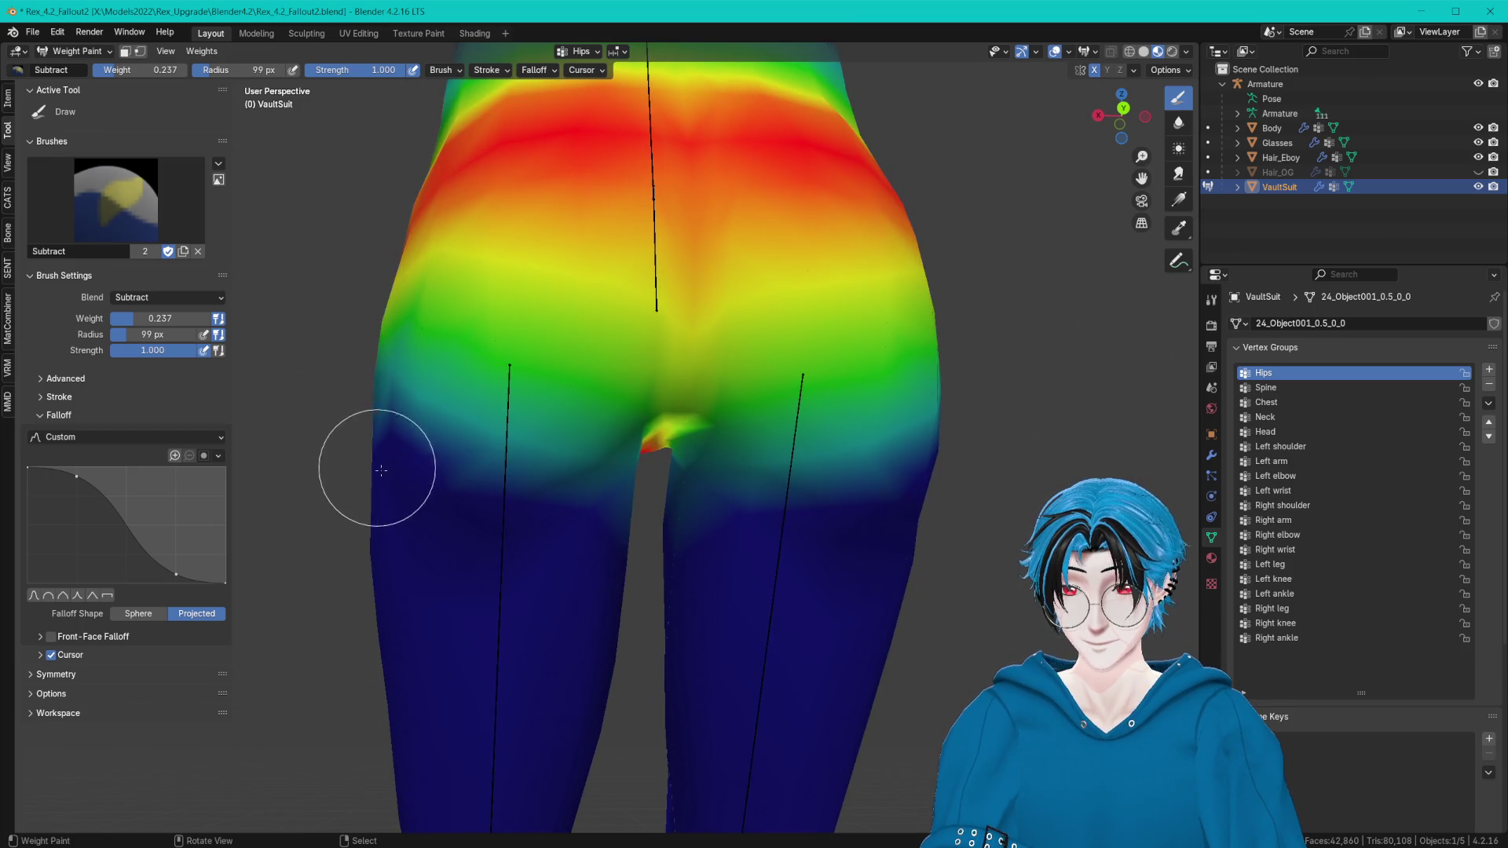
pyautogui.moveTo(380, 469)
pyautogui.mouseDown(button='middle')
pyautogui.moveTo(784, 552)
pyautogui.moveTo(714, 538)
pyautogui.moveTo(791, 489)
pyautogui.moveTo(698, 508)
pyautogui.moveTo(747, 482)
pyautogui.moveTo(808, 548)
pyautogui.moveTo(755, 432)
pyautogui.moveTo(707, 381)
pyautogui.moveTo(699, 310)
pyautogui.moveTo(838, 269)
pyautogui.moveTo(746, 370)
pyautogui.moveTo(696, 357)
pyautogui.mouseUp(button='middle')
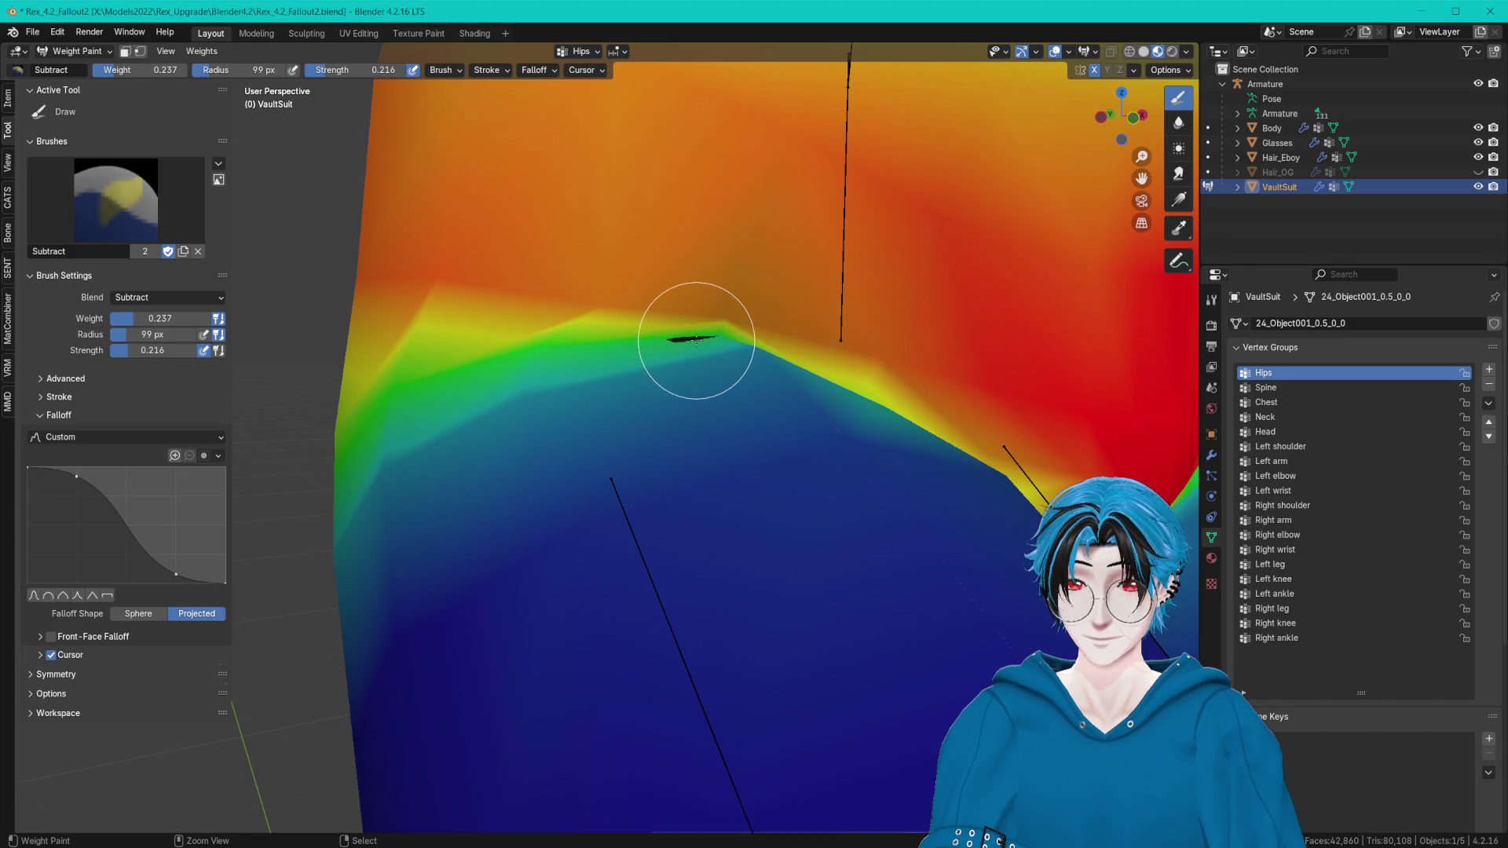
# With the Add brush chosen, select the Right leg group and blur its weights along the crotch edge.
pyautogui.click(219, 163)
pyautogui.click(58, 277)
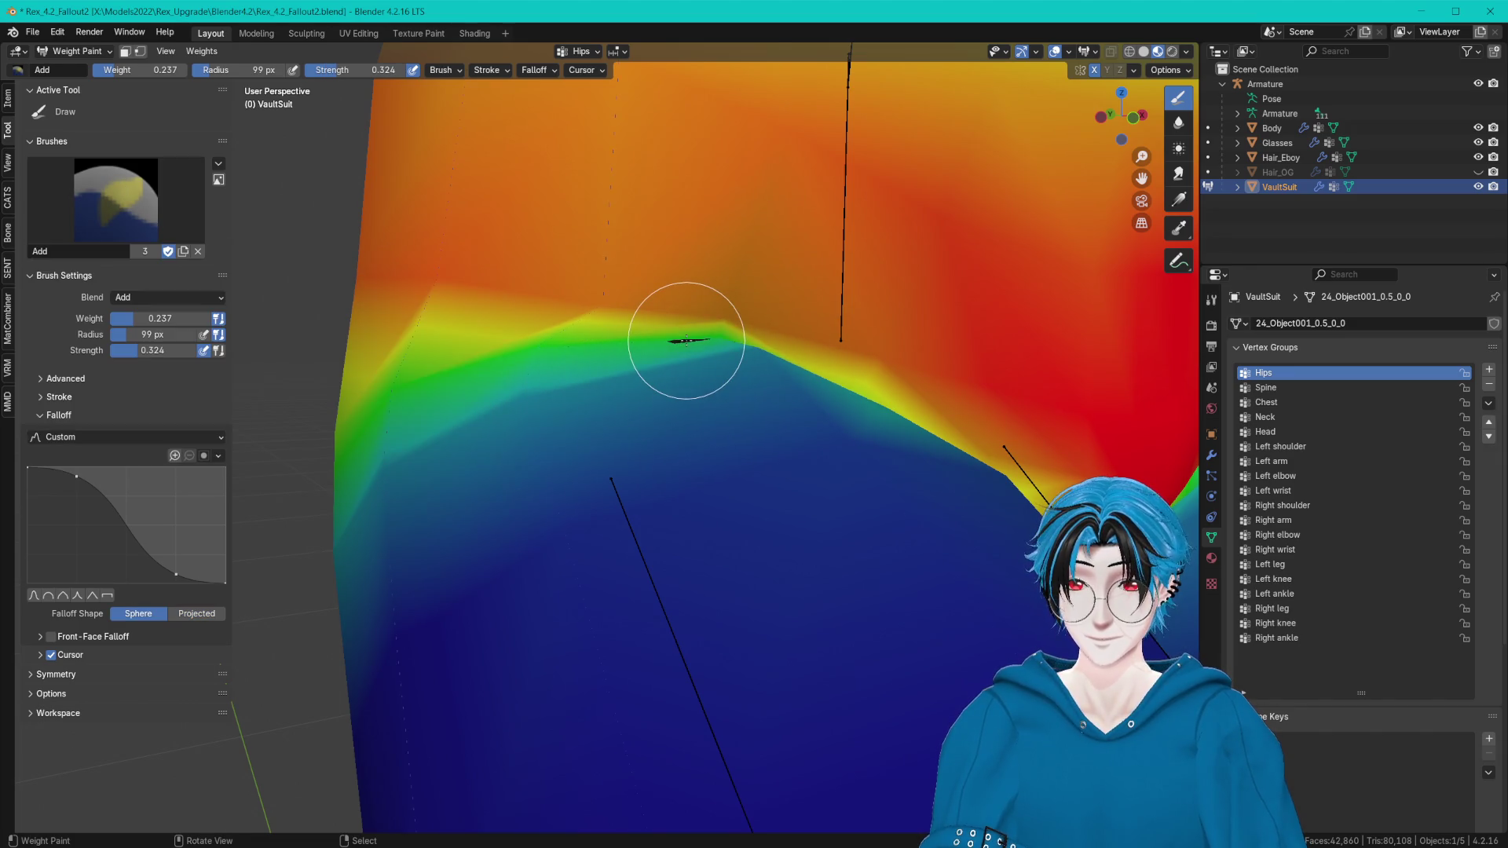
pyautogui.moveTo(694, 362); pyautogui.dragTo(689, 355, button='middle')
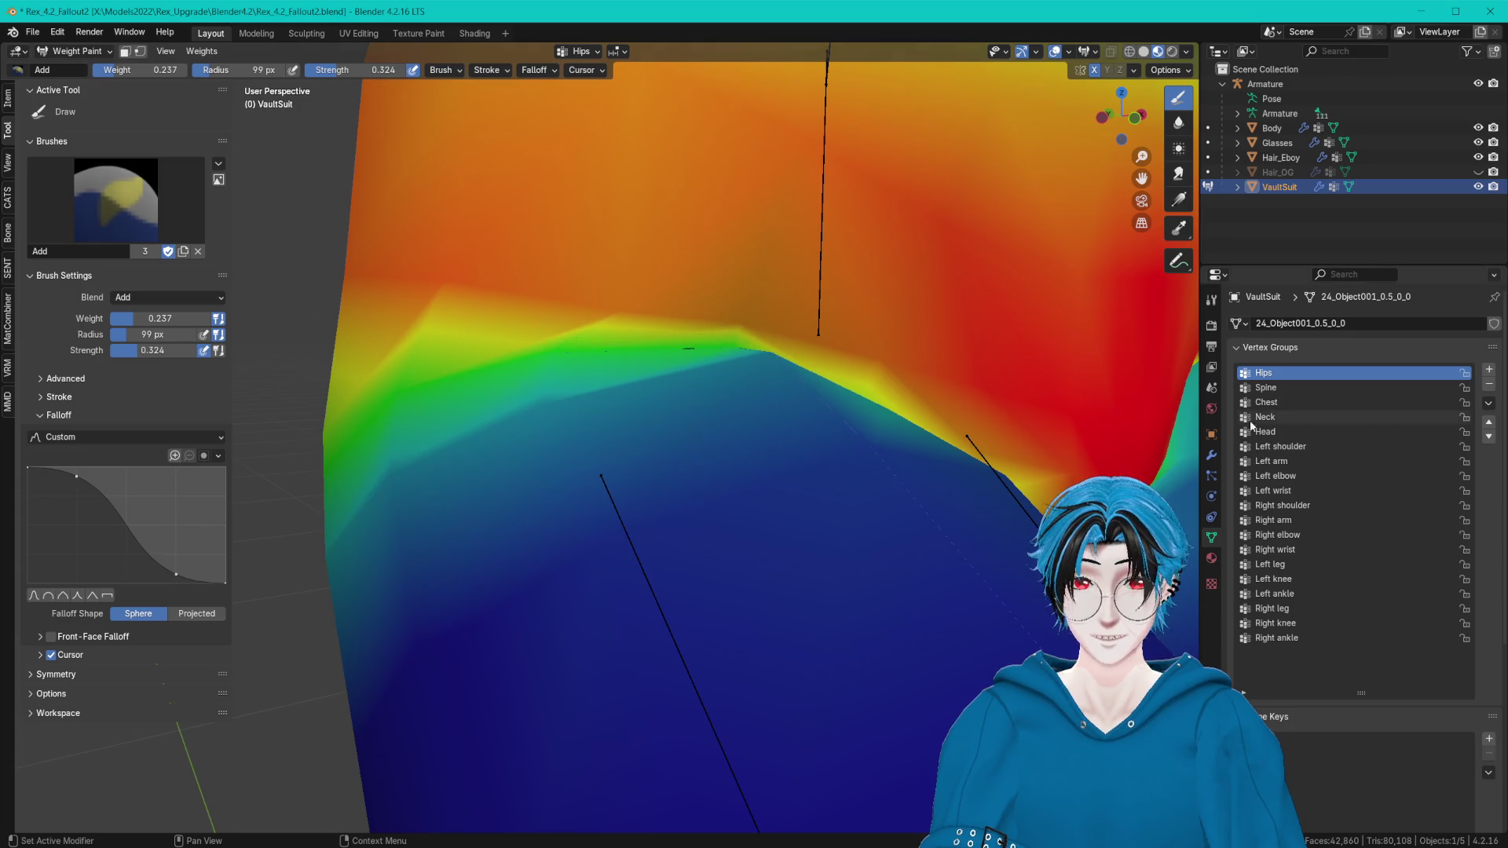
pyautogui.click(1275, 564)
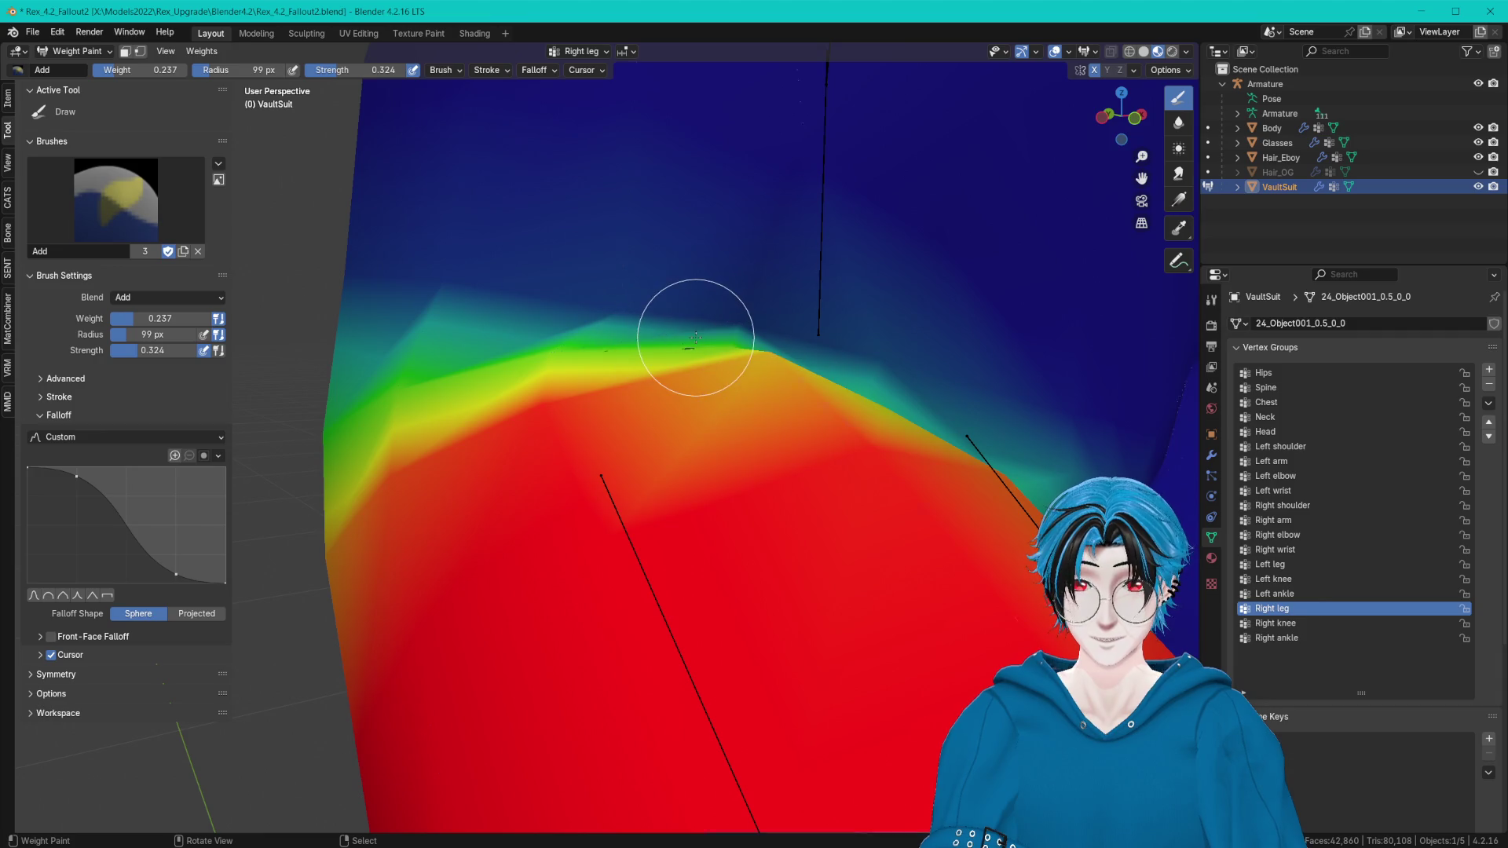
pyautogui.click(1178, 122)
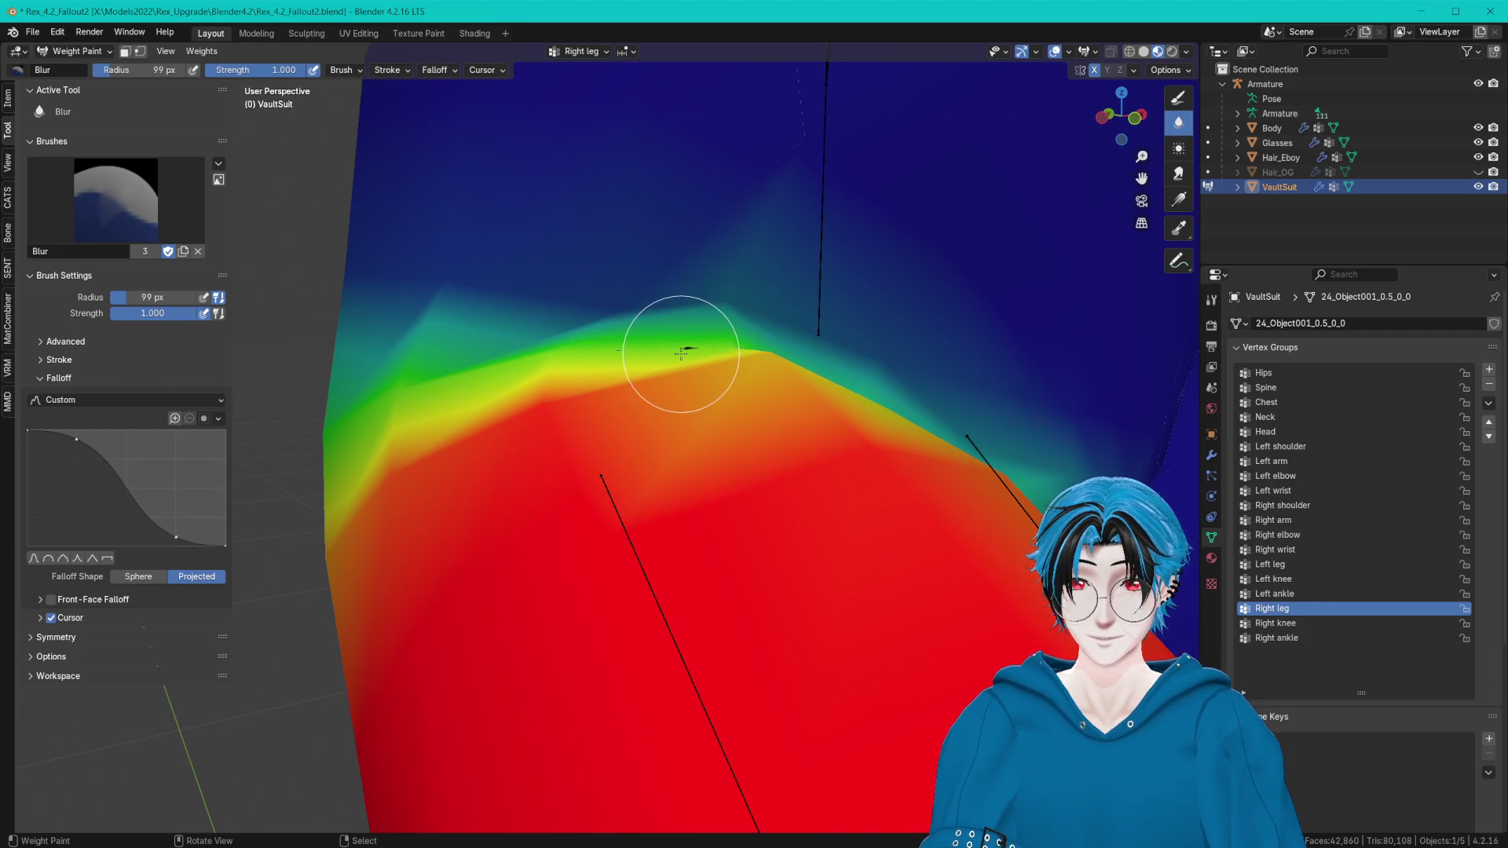
pyautogui.moveTo(615, 318)
pyautogui.mouseDown(button='middle')
pyautogui.moveTo(973, 341)
pyautogui.moveTo(896, 353)
pyautogui.mouseUp(button='middle')
# Toggle between Add and Subtract brushes on the crotch edge, then return the suit to Object Mode.
pyautogui.click(132, 234)
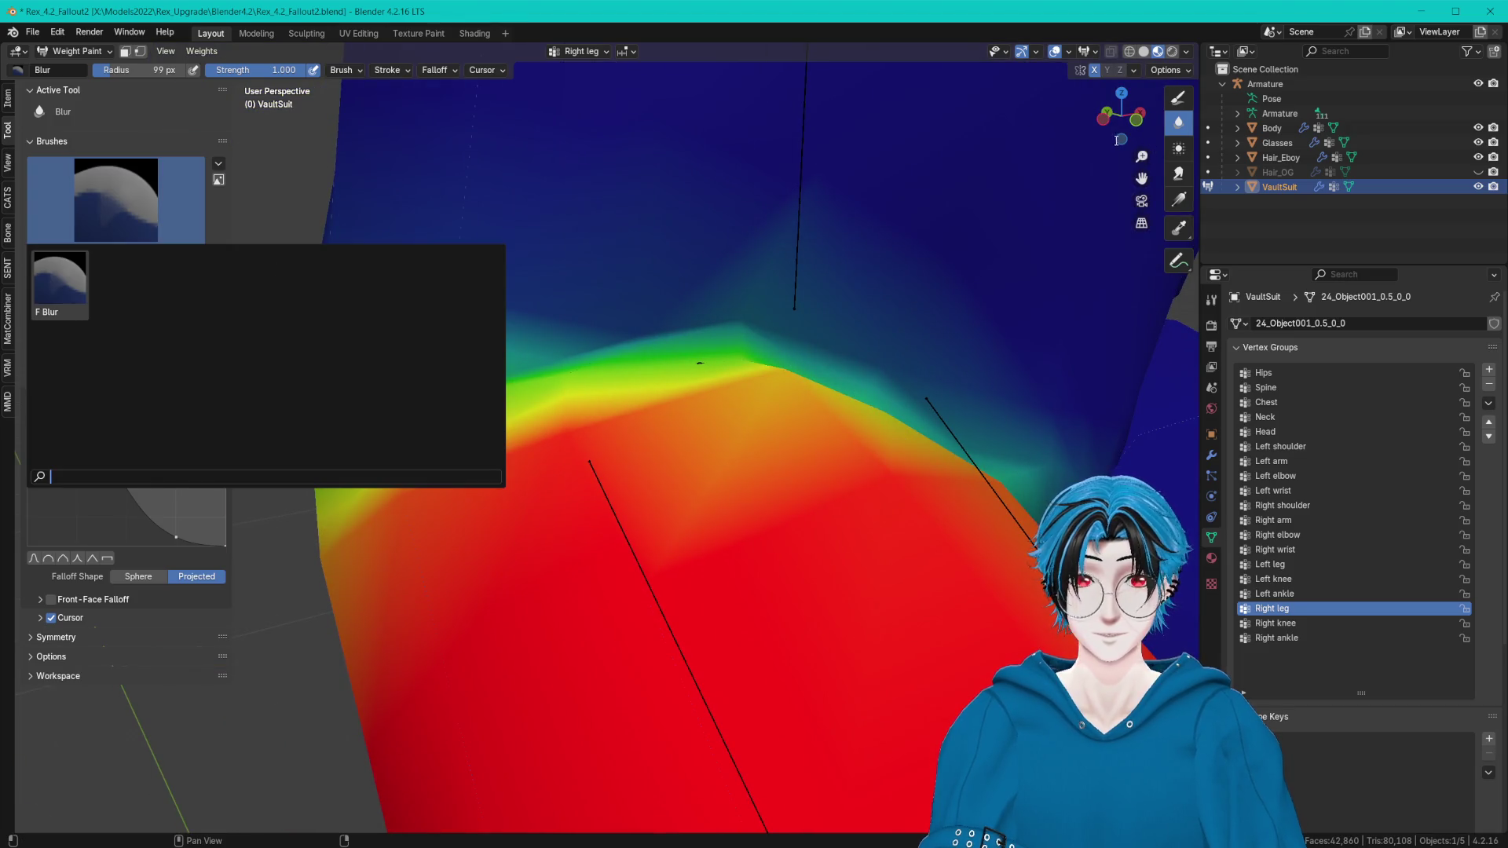
pyautogui.click(1178, 97)
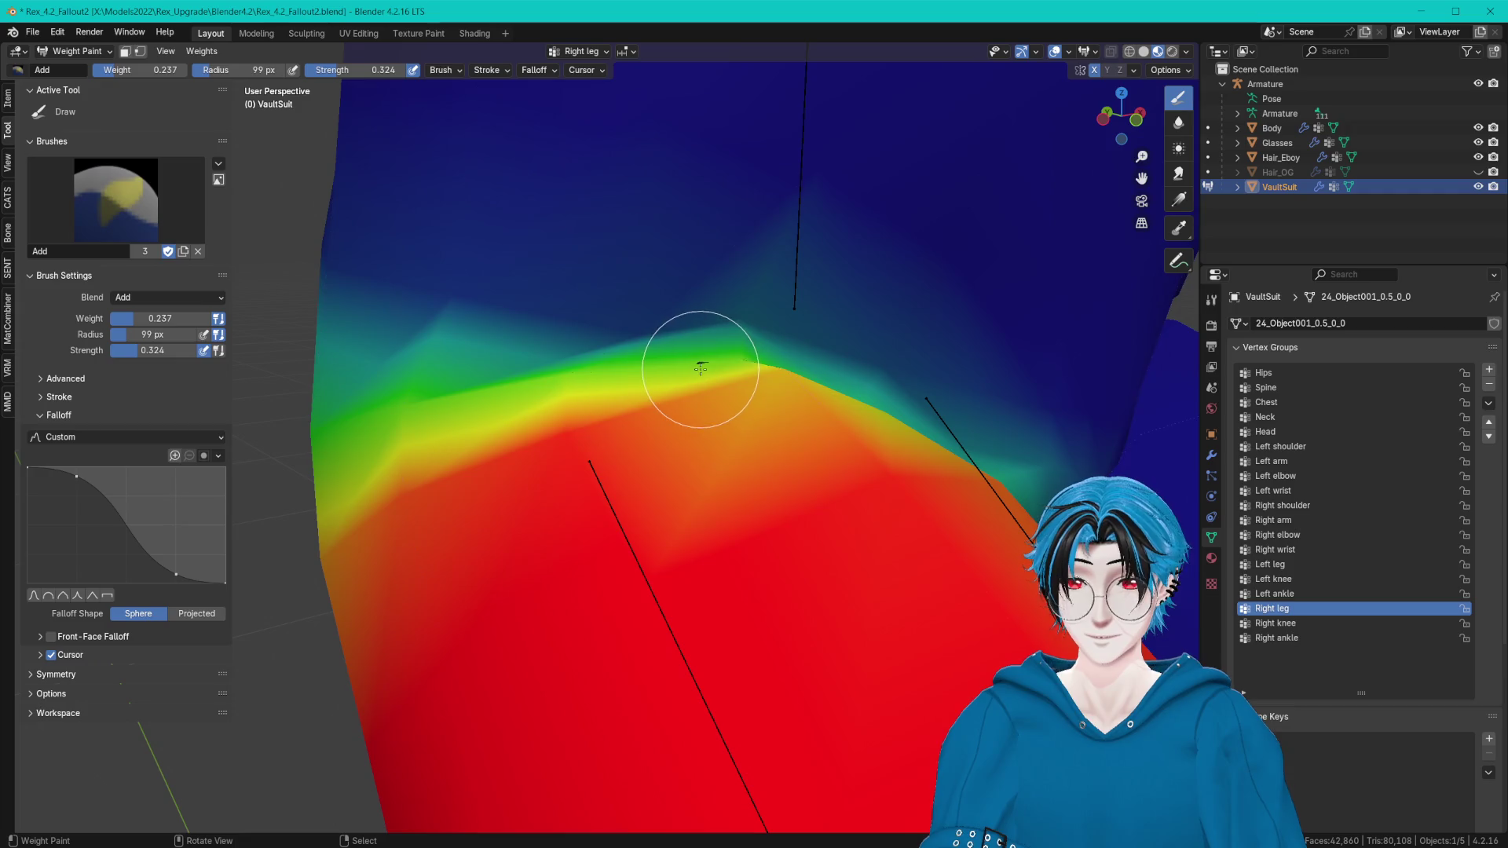
pyautogui.click(115, 199)
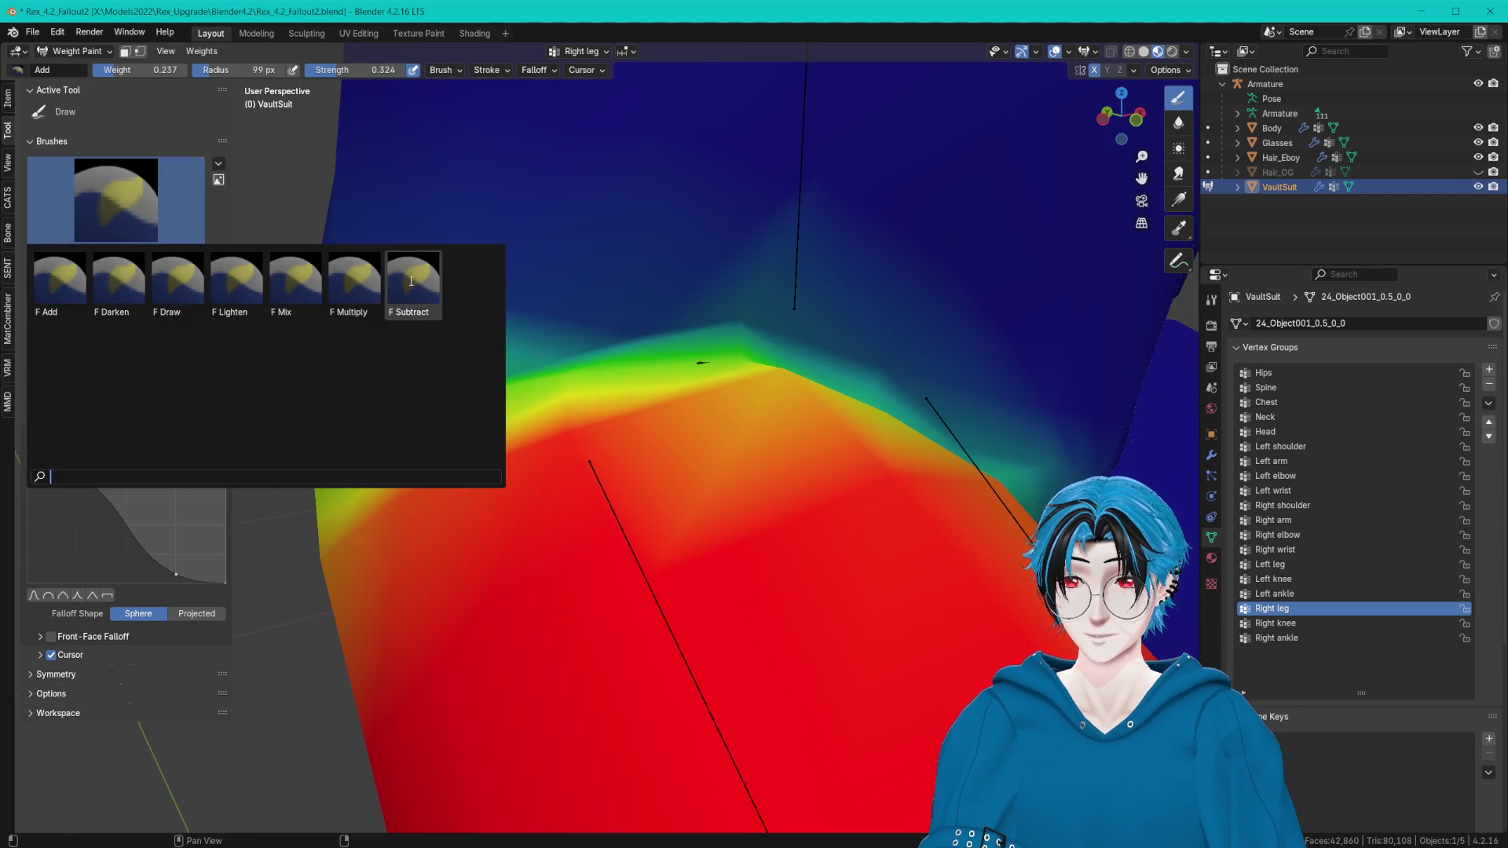
pyautogui.click(413, 286)
pyautogui.moveTo(703, 366)
pyautogui.mouseDown(button='middle')
pyautogui.moveTo(875, 404)
pyautogui.moveTo(121, 257)
pyautogui.mouseUp(button='middle')
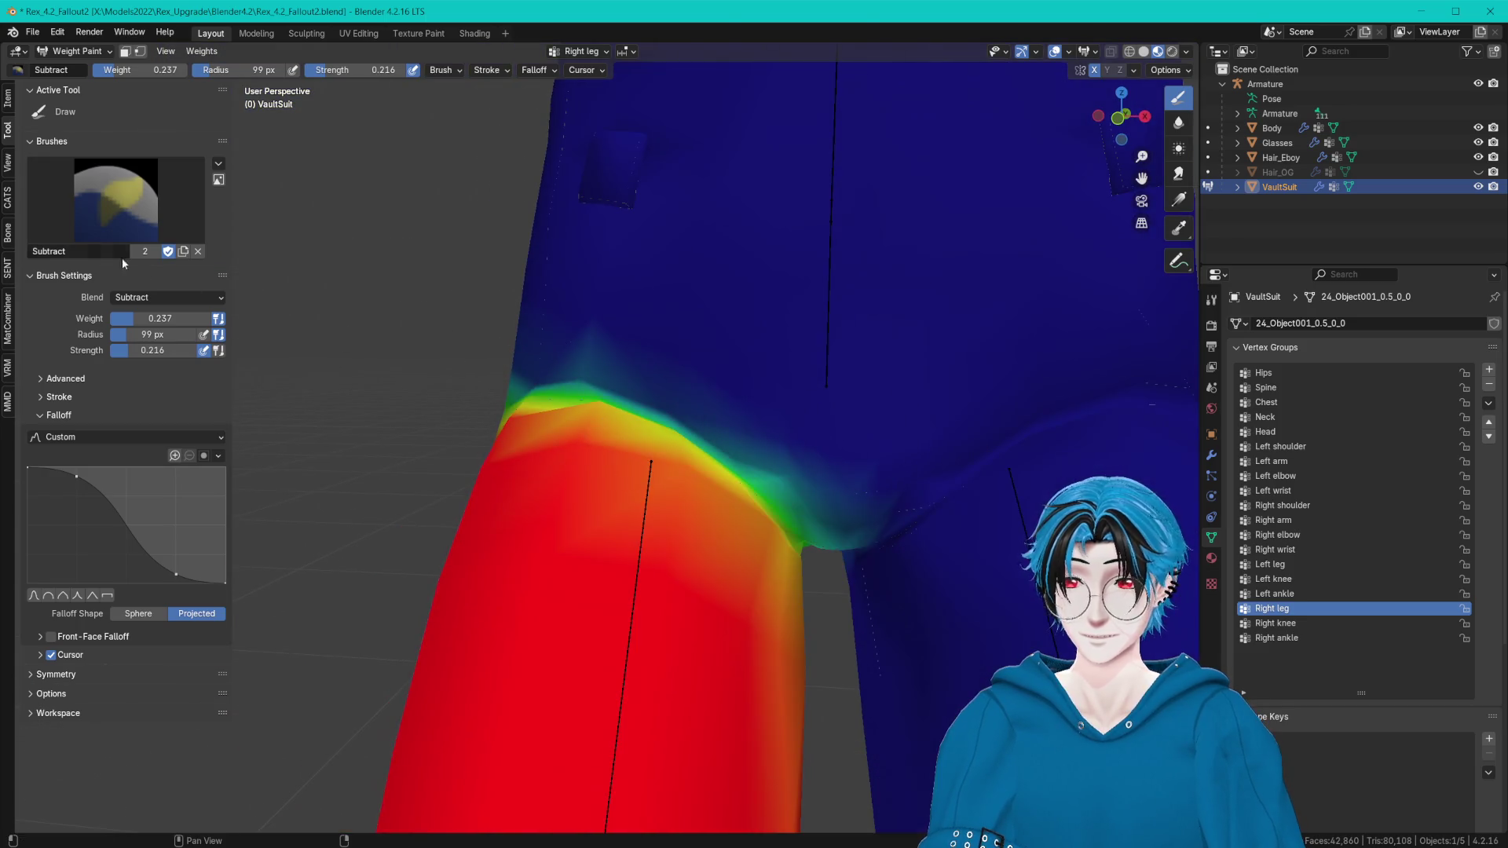
pyautogui.click(77, 51)
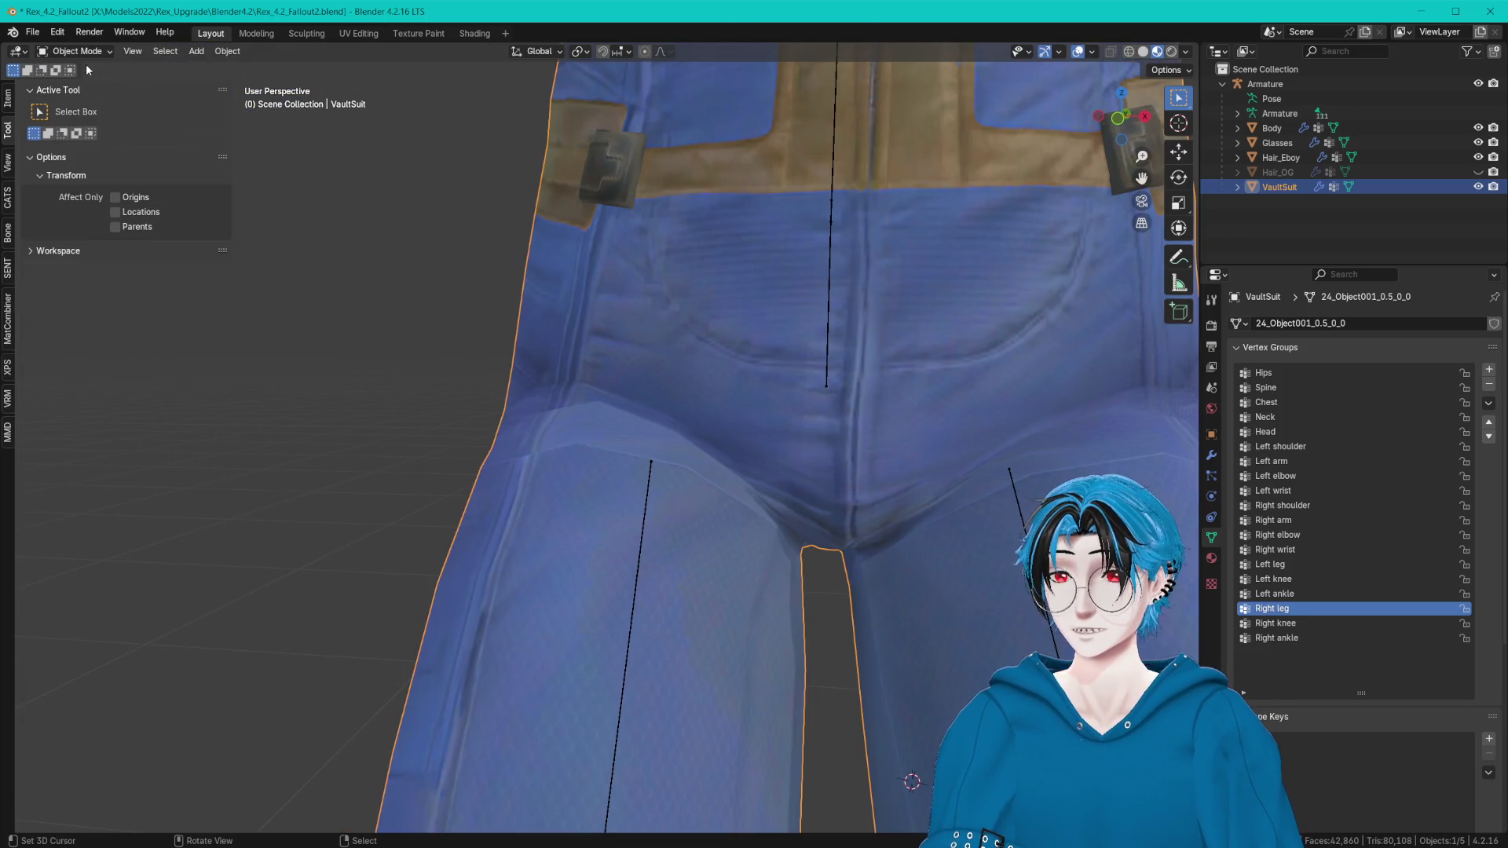
# Return to Weight Paint with the Add brush, show the SENT tab and save Rex_4.2_Fallout2.blend.
pyautogui.click(77, 51)
pyautogui.click(90, 132)
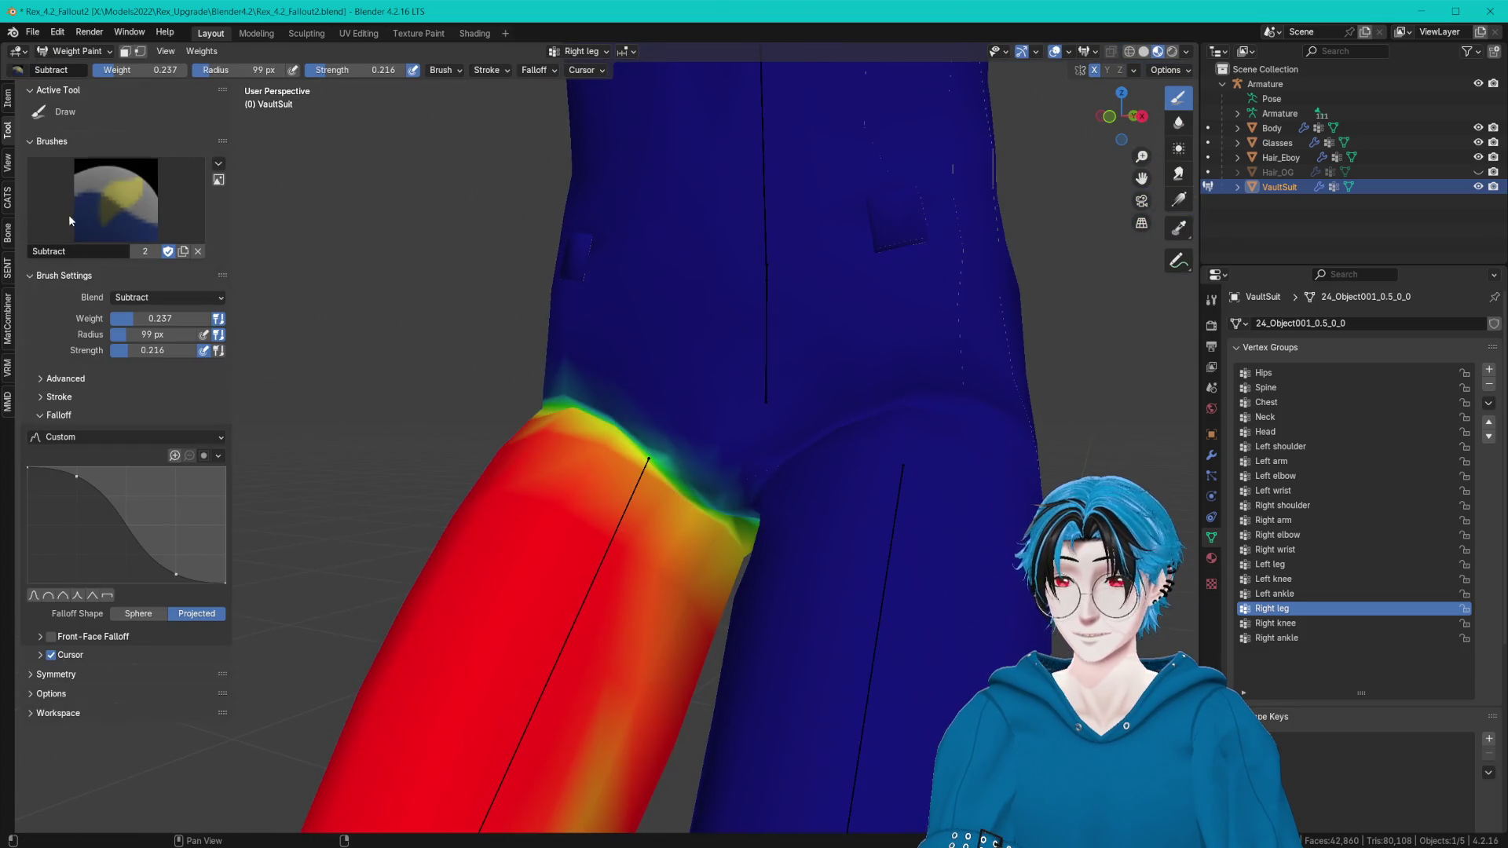
pyautogui.click(112, 205)
pyautogui.click(59, 283)
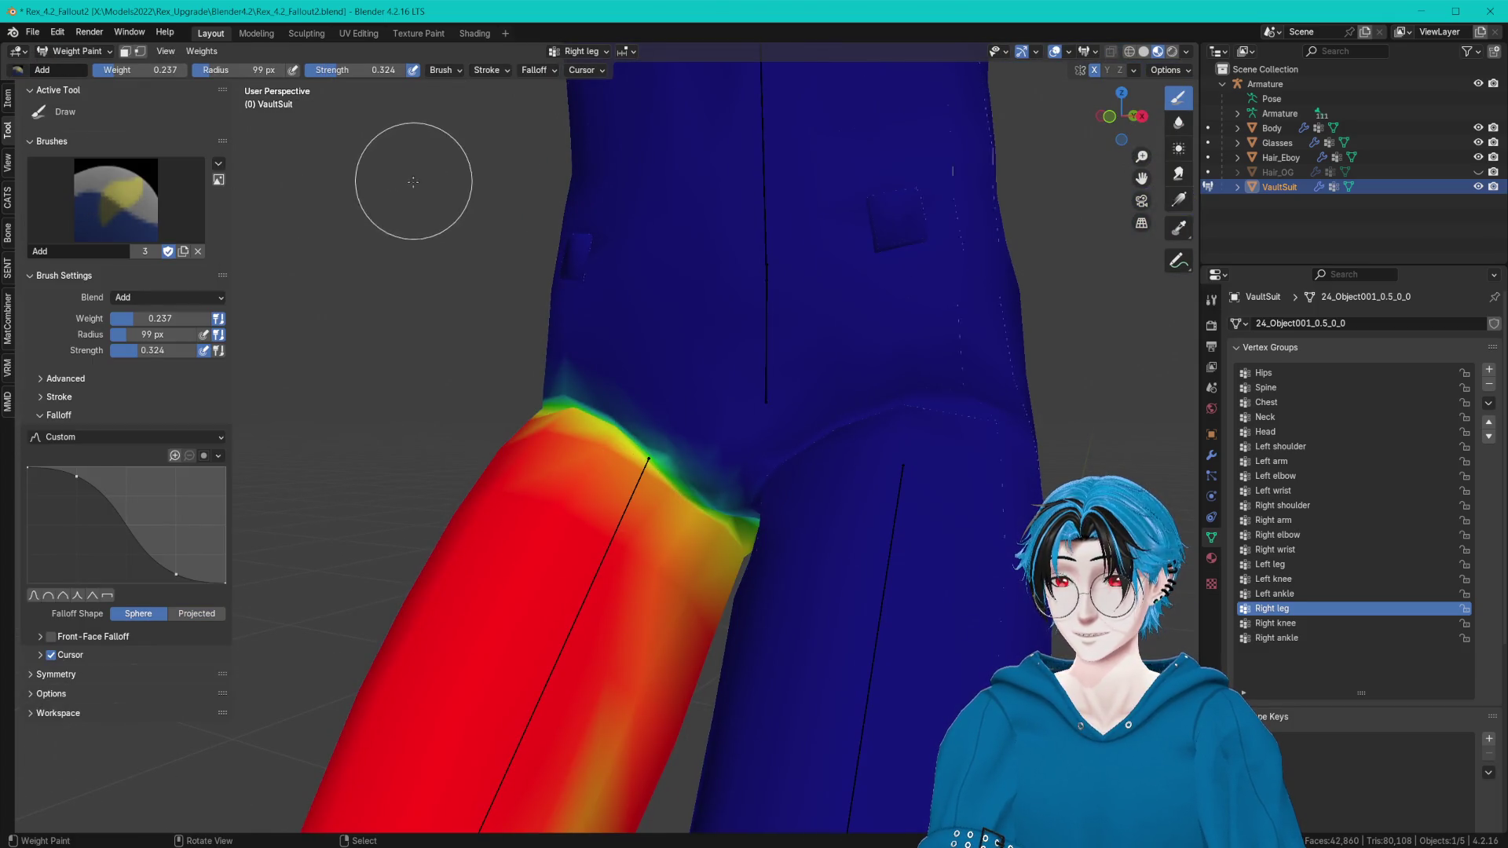
pyautogui.click(9, 268)
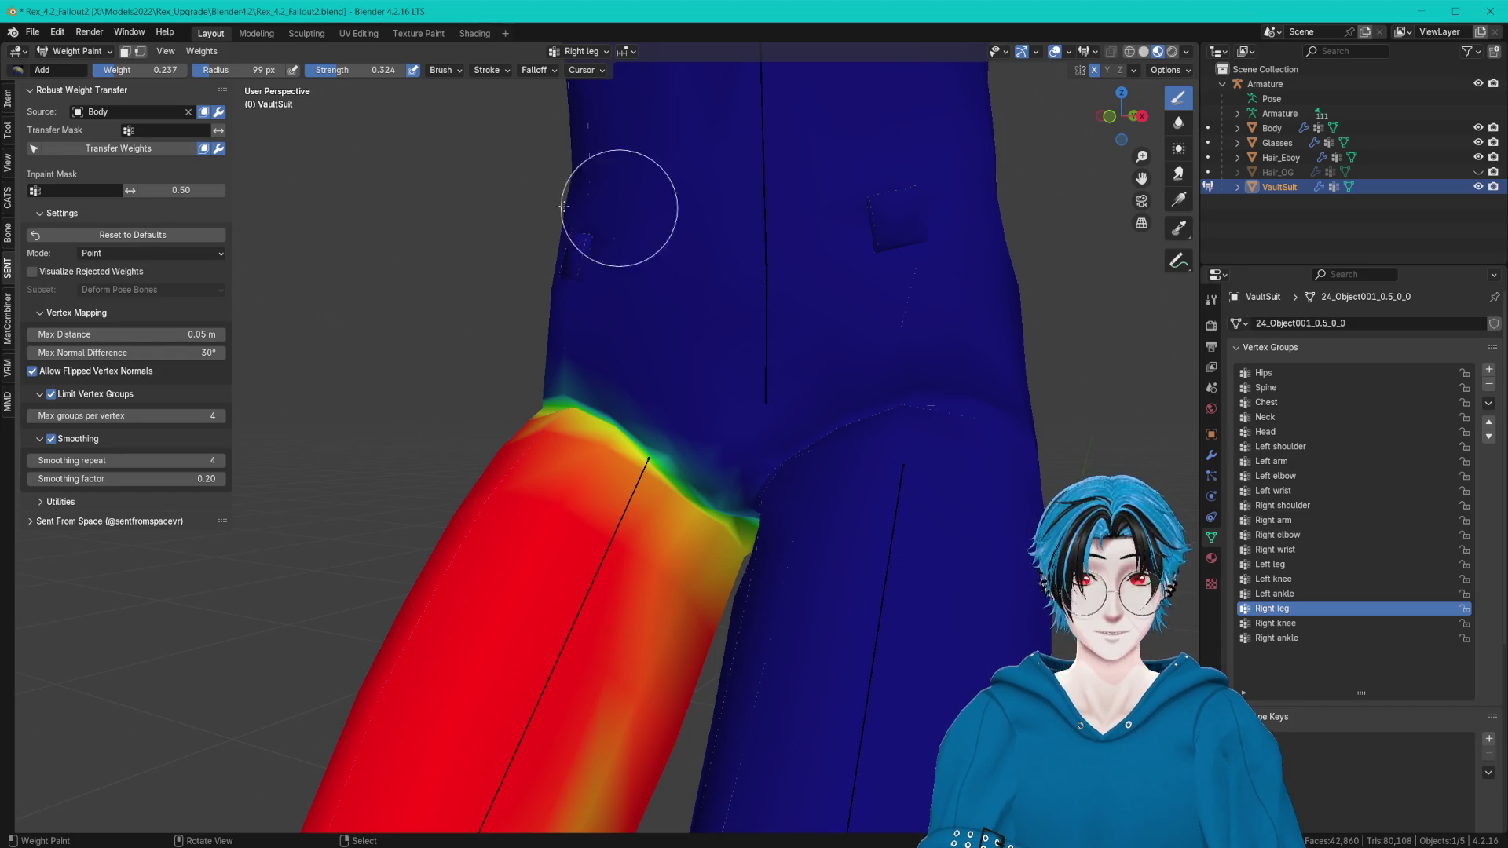
pyautogui.hotkey('ctrl', 's')
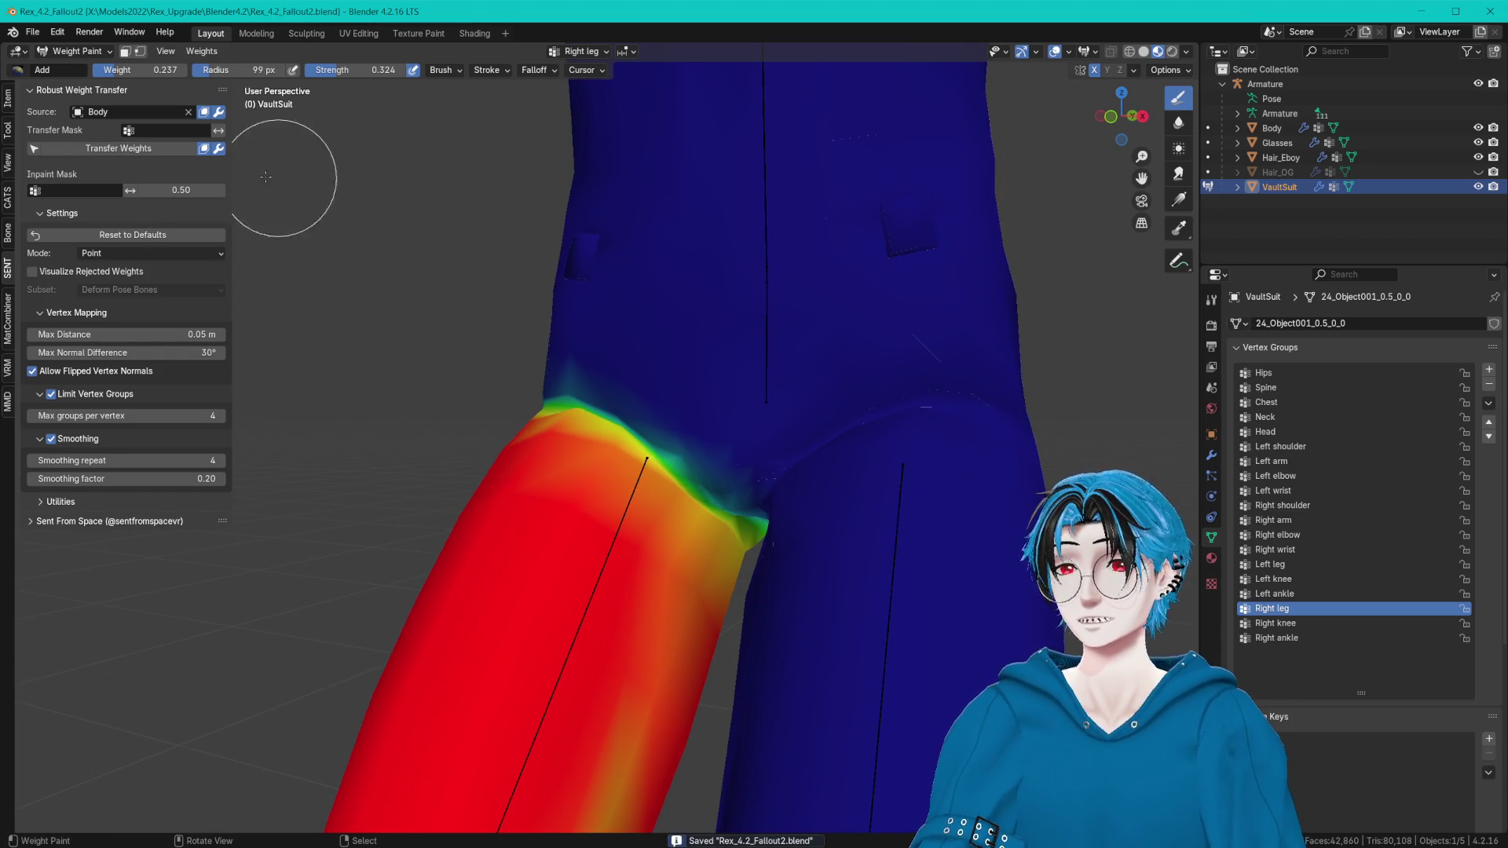
# Switch the suit to Object Mode and bring up the CATS avatar tools.
pyautogui.click(75, 51)
pyautogui.click(123, 142)
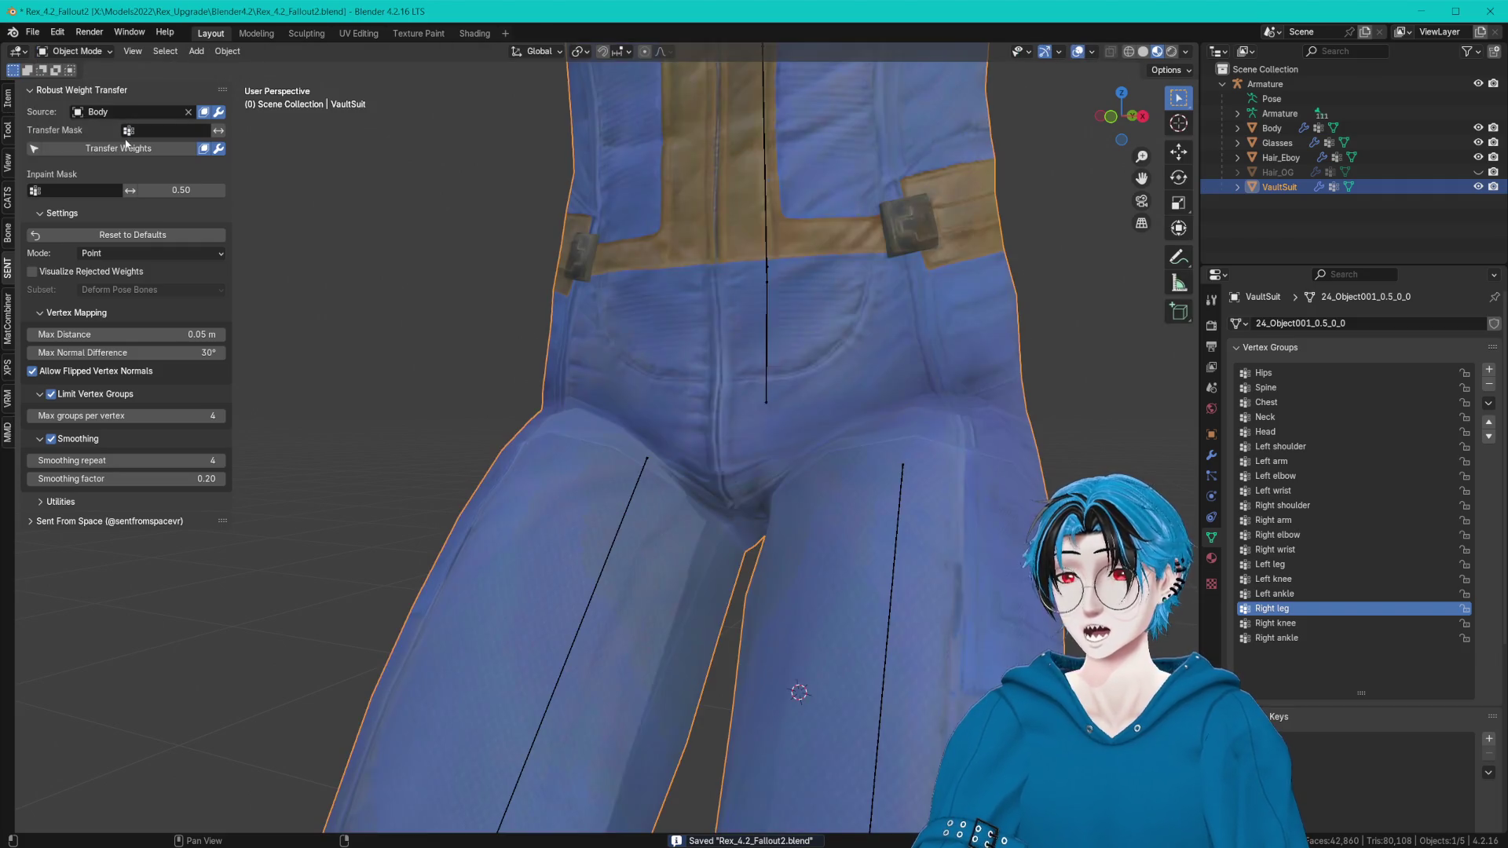
pyautogui.click(7, 197)
# Start Pose Mode and rotate the Right leg bone outward with R to expose the crotch.
pyautogui.click(118, 213)
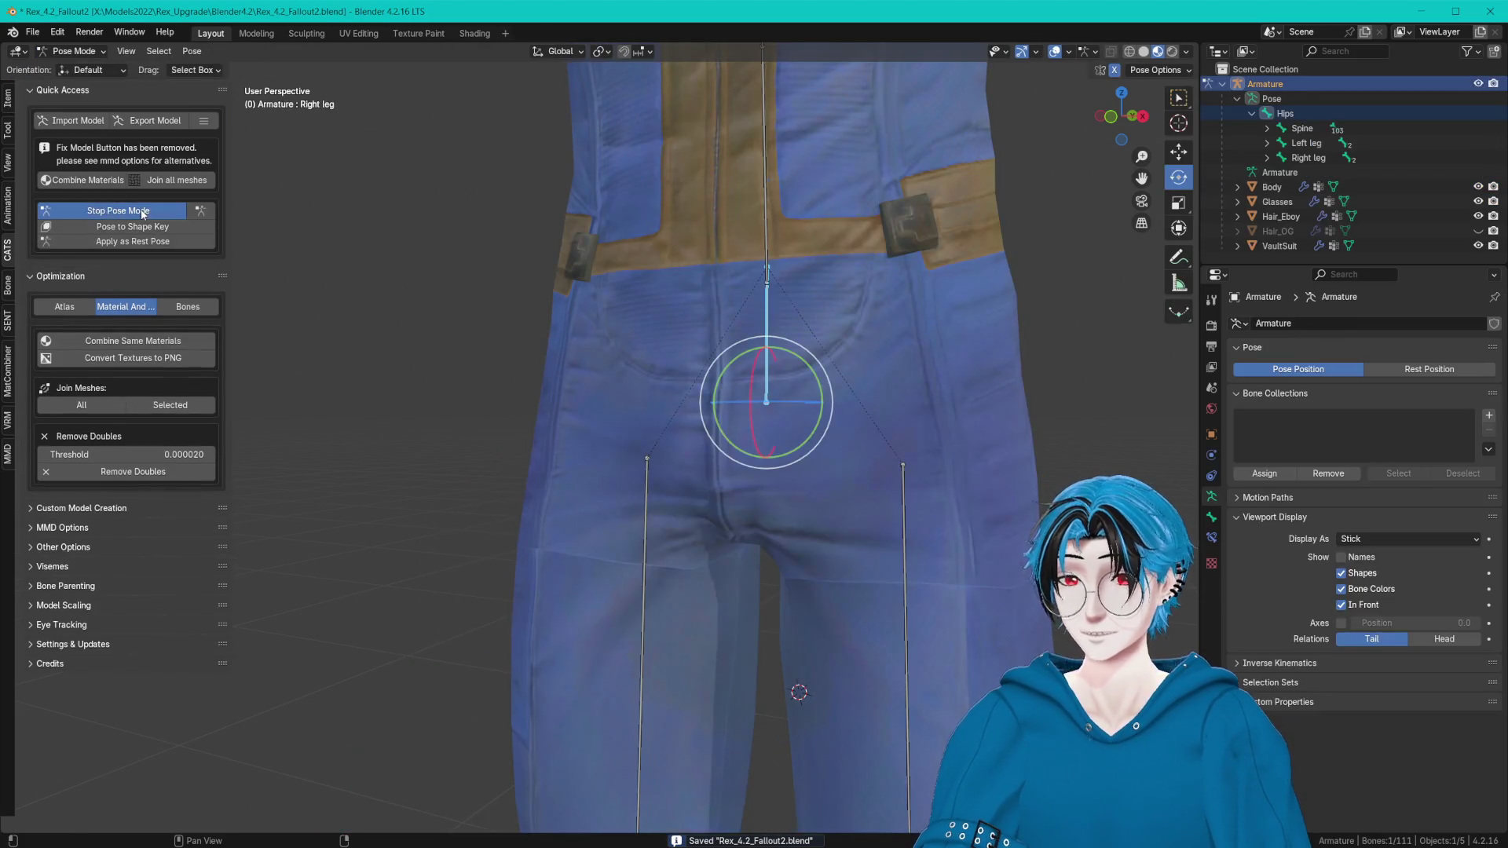
pyautogui.scroll(3, 497, 437)
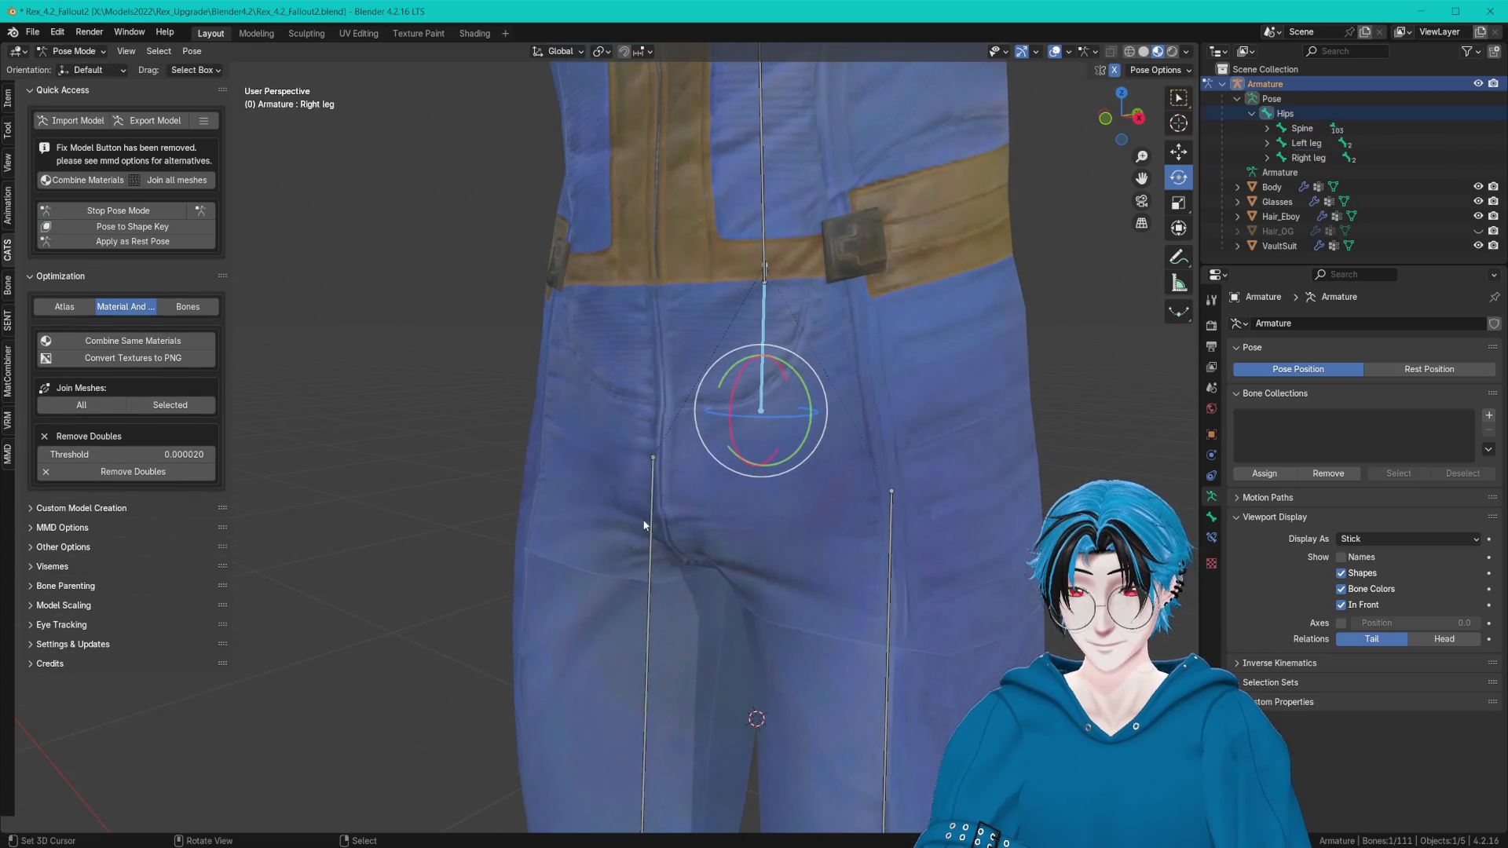
pyautogui.click(635, 554)
pyautogui.press('r')
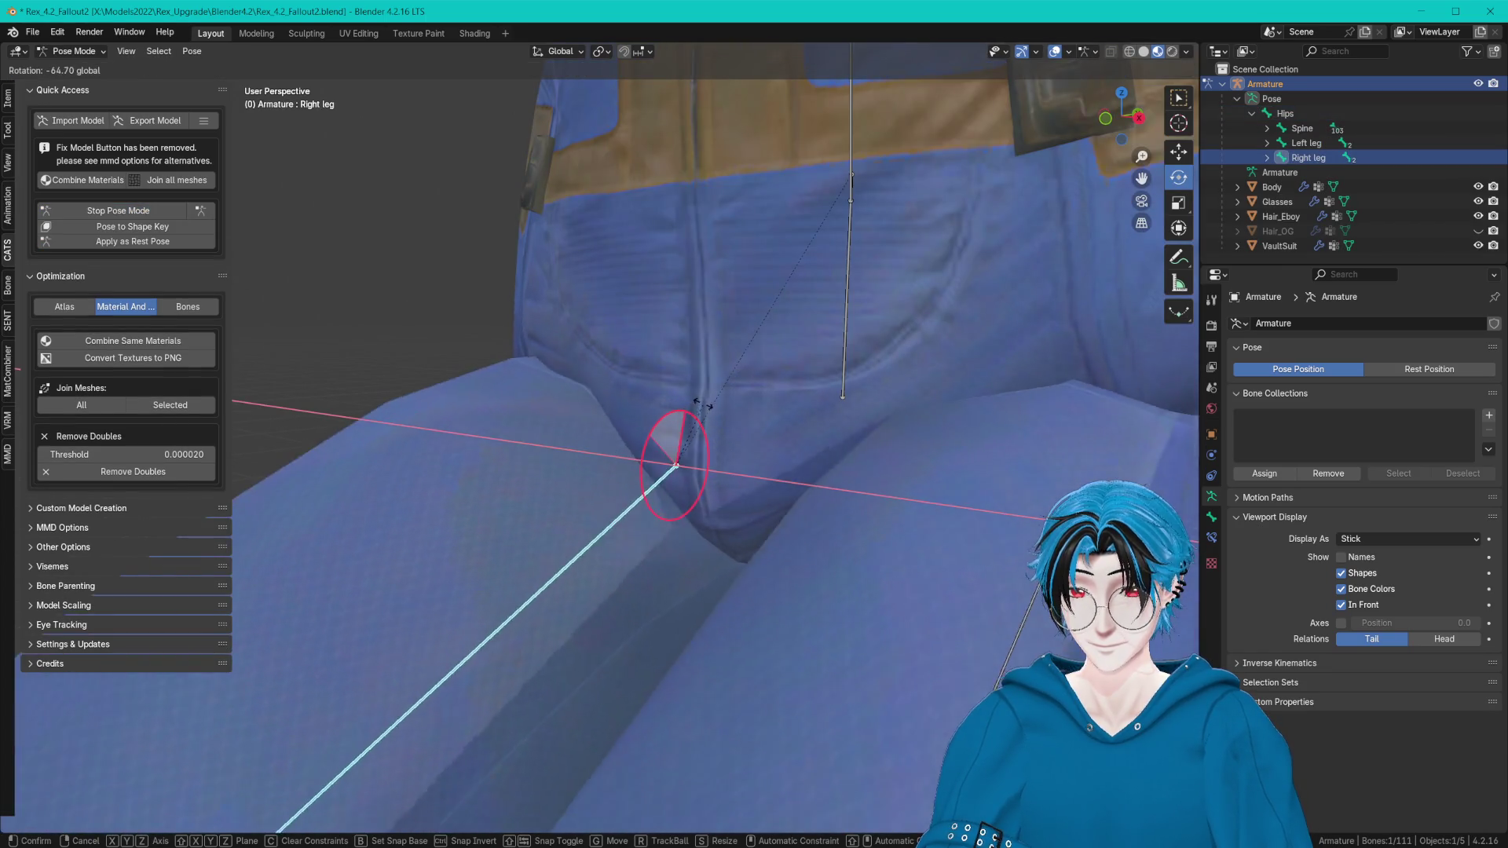
pyautogui.click(741, 399)
pyautogui.moveTo(739, 399)
pyautogui.mouseDown(button='middle')
pyautogui.moveTo(727, 346)
pyautogui.moveTo(698, 320)
pyautogui.mouseUp(button='middle')
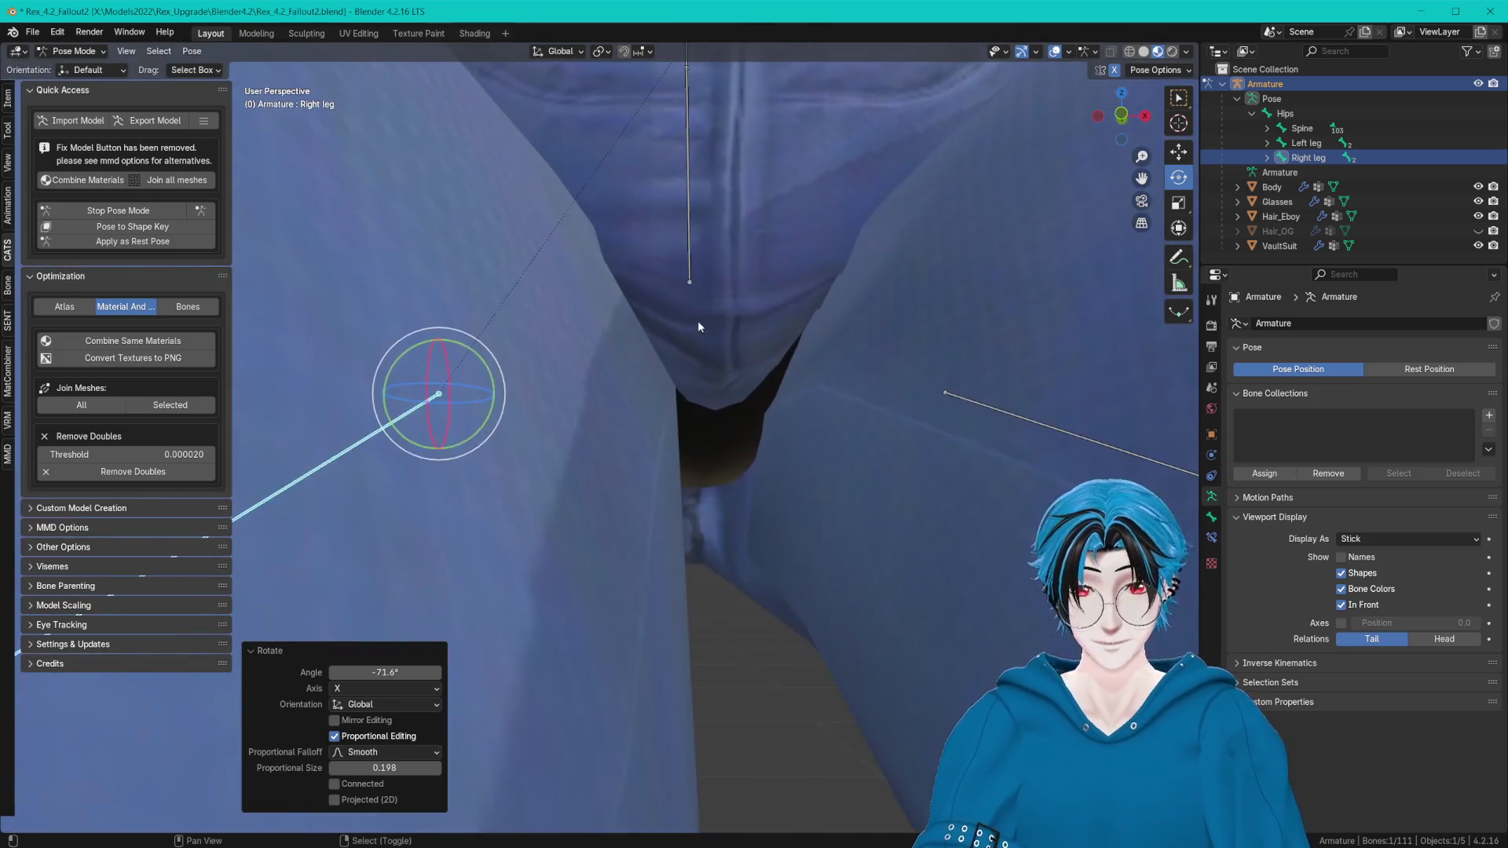
pyautogui.moveTo(481, 388)
pyautogui.mouseDown()
pyautogui.moveTo(451, 396)
pyautogui.moveTo(466, 385)
pyautogui.mouseUp()
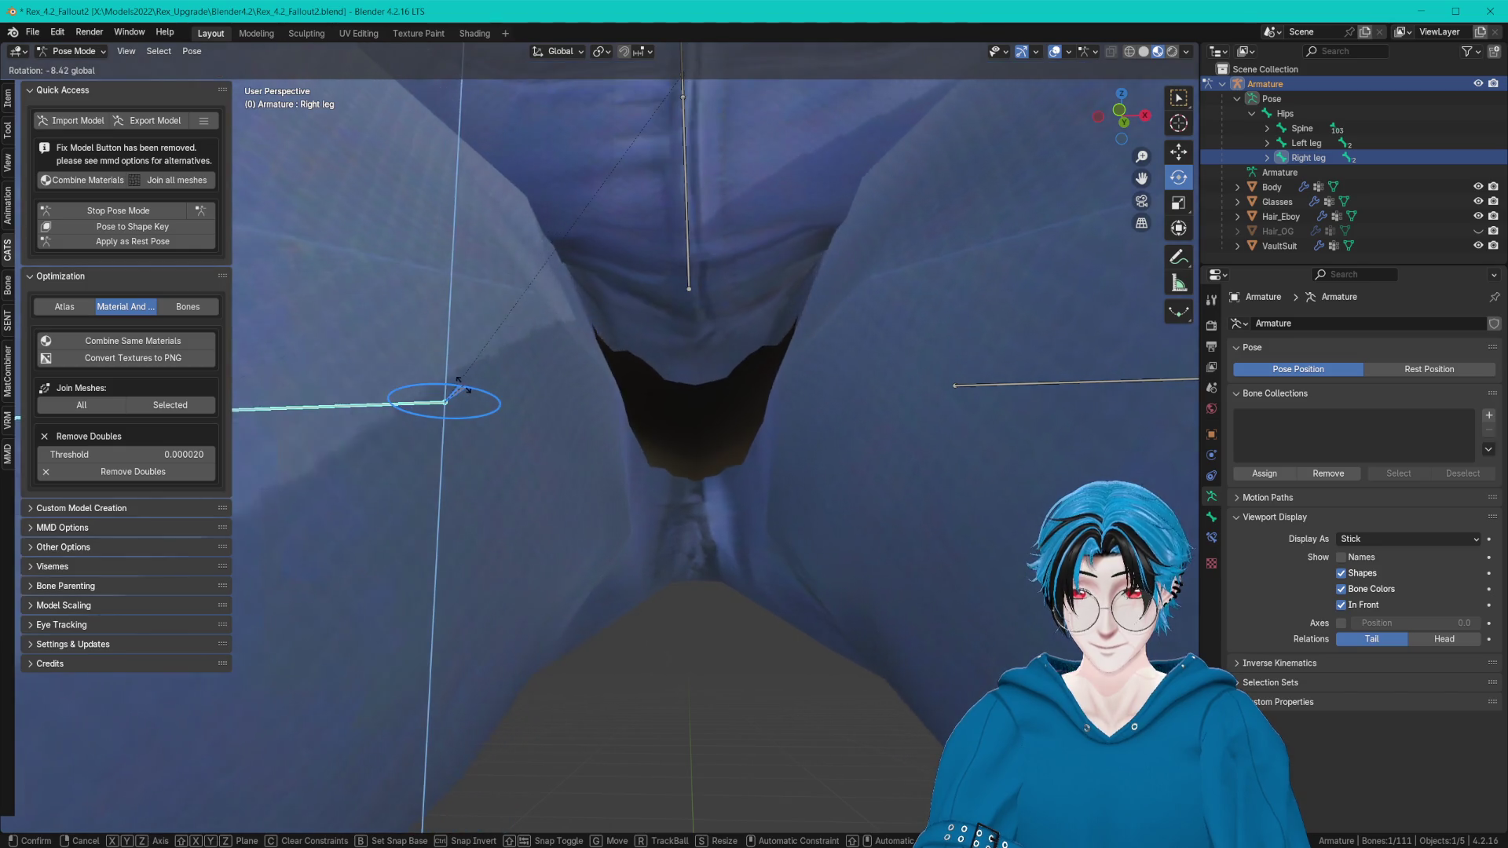
pyautogui.moveTo(469, 384); pyautogui.dragTo(597, 396)
pyautogui.scroll(-3, 598, 390)
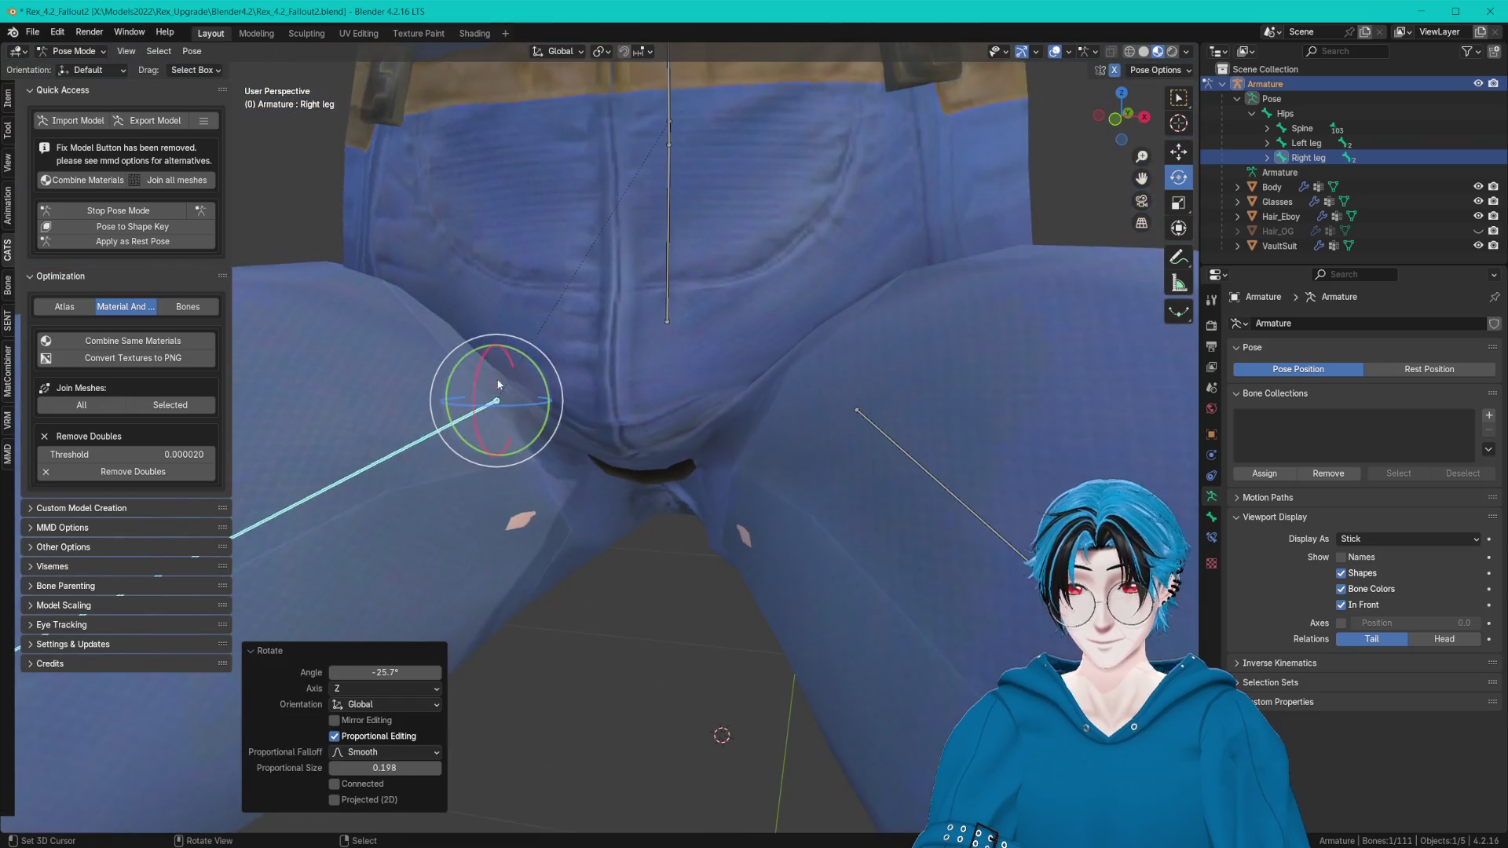
pyautogui.scroll(-3, 424, 342)
# Apply a trackball rotation to the Right leg, save the file and inspect the crotch from new angles.
pyautogui.press('r')
pyautogui.press('r')
pyautogui.click(519, 399)
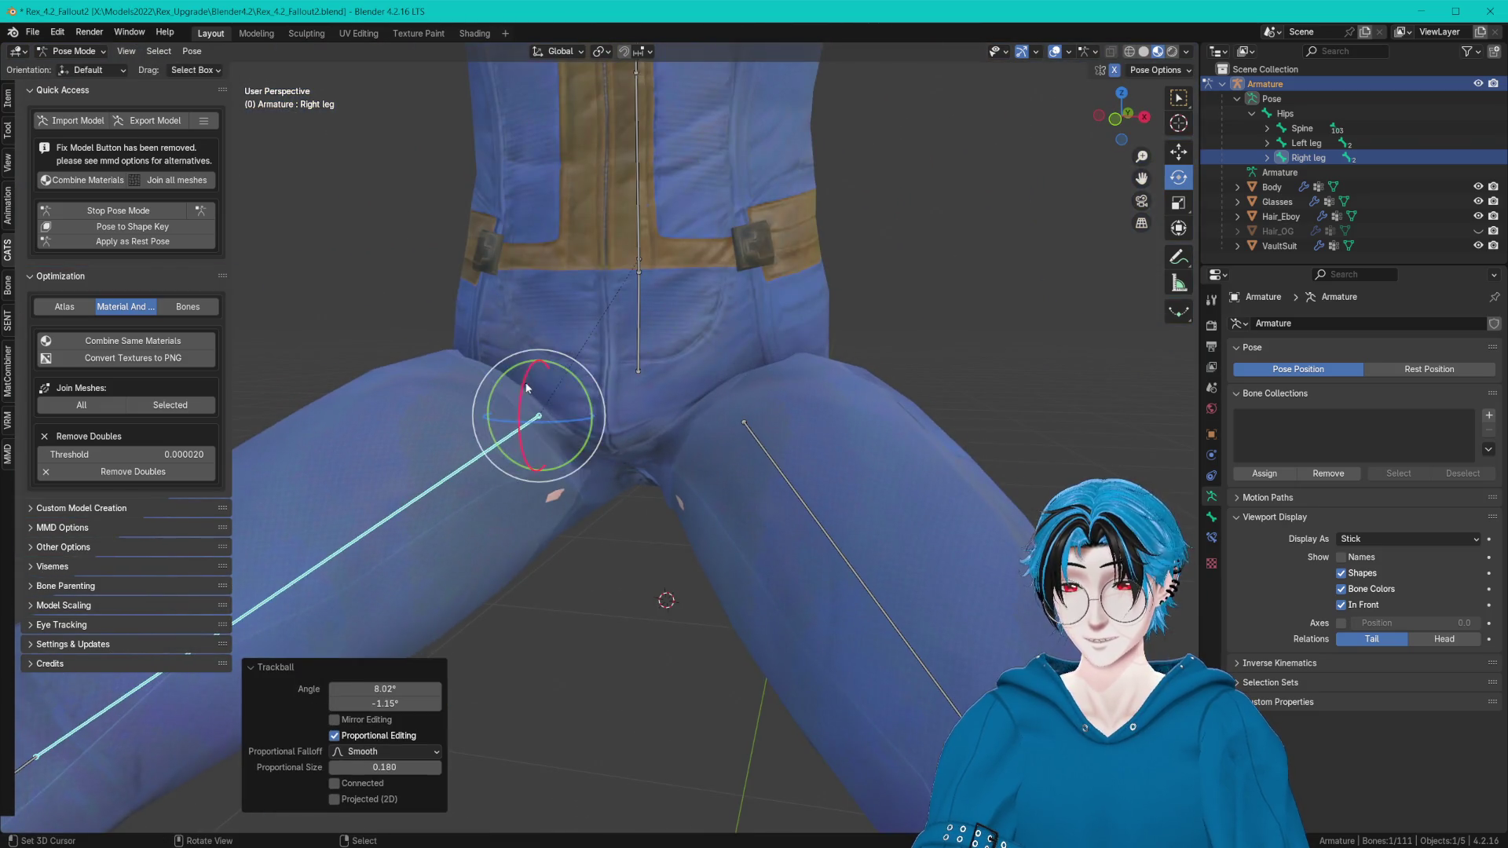
pyautogui.scroll(2, 521, 377)
pyautogui.scroll(2, 518, 341)
pyautogui.scroll(2, 517, 293)
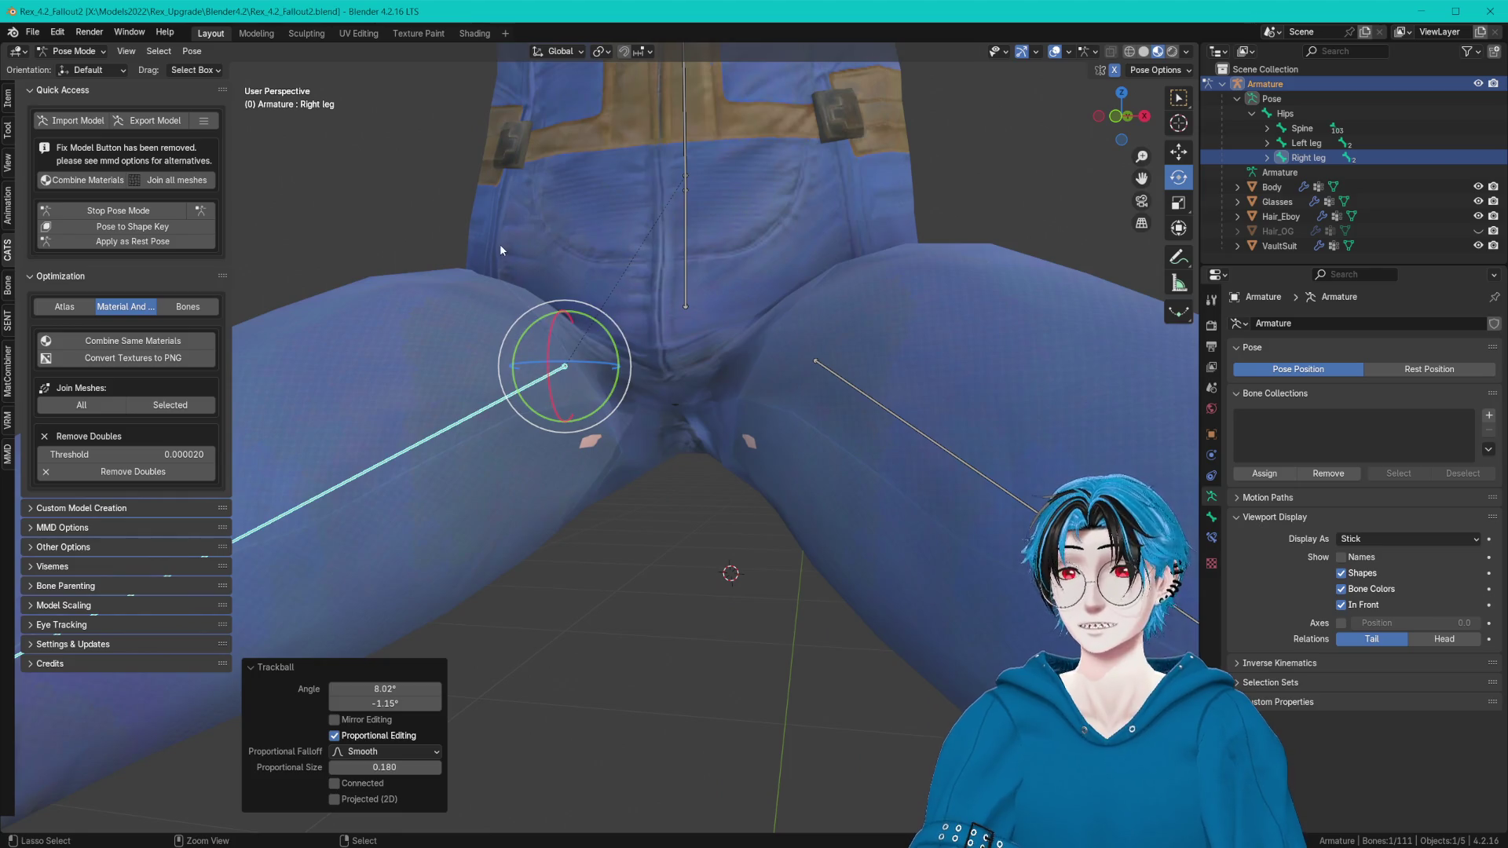
pyautogui.hotkey('ctrl', 's')
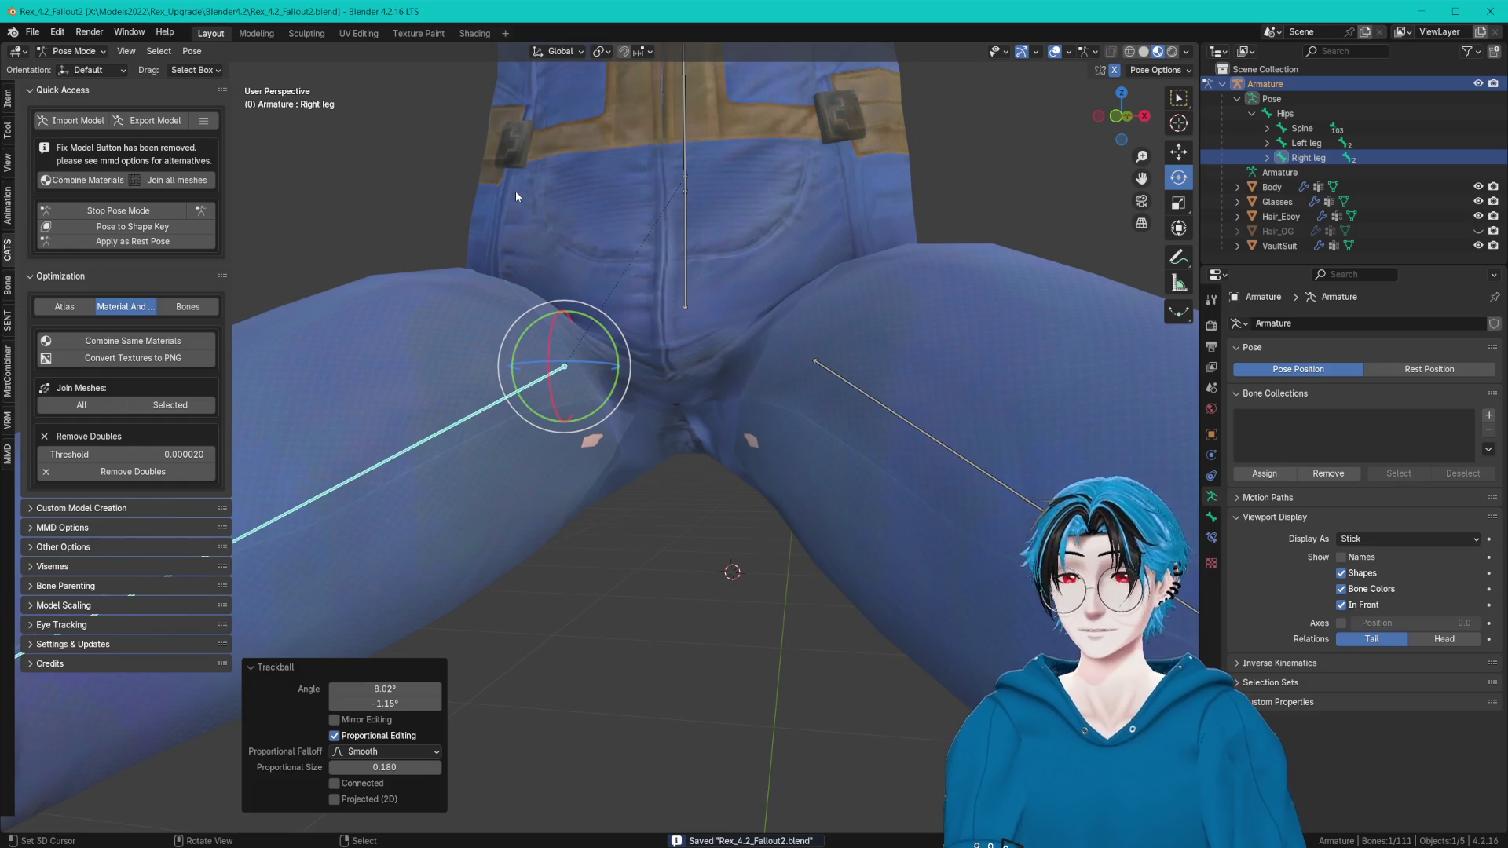
pyautogui.moveTo(515, 192)
pyautogui.mouseDown(button='middle')
pyautogui.moveTo(665, 216)
pyautogui.moveTo(634, 219)
pyautogui.mouseUp(button='middle')
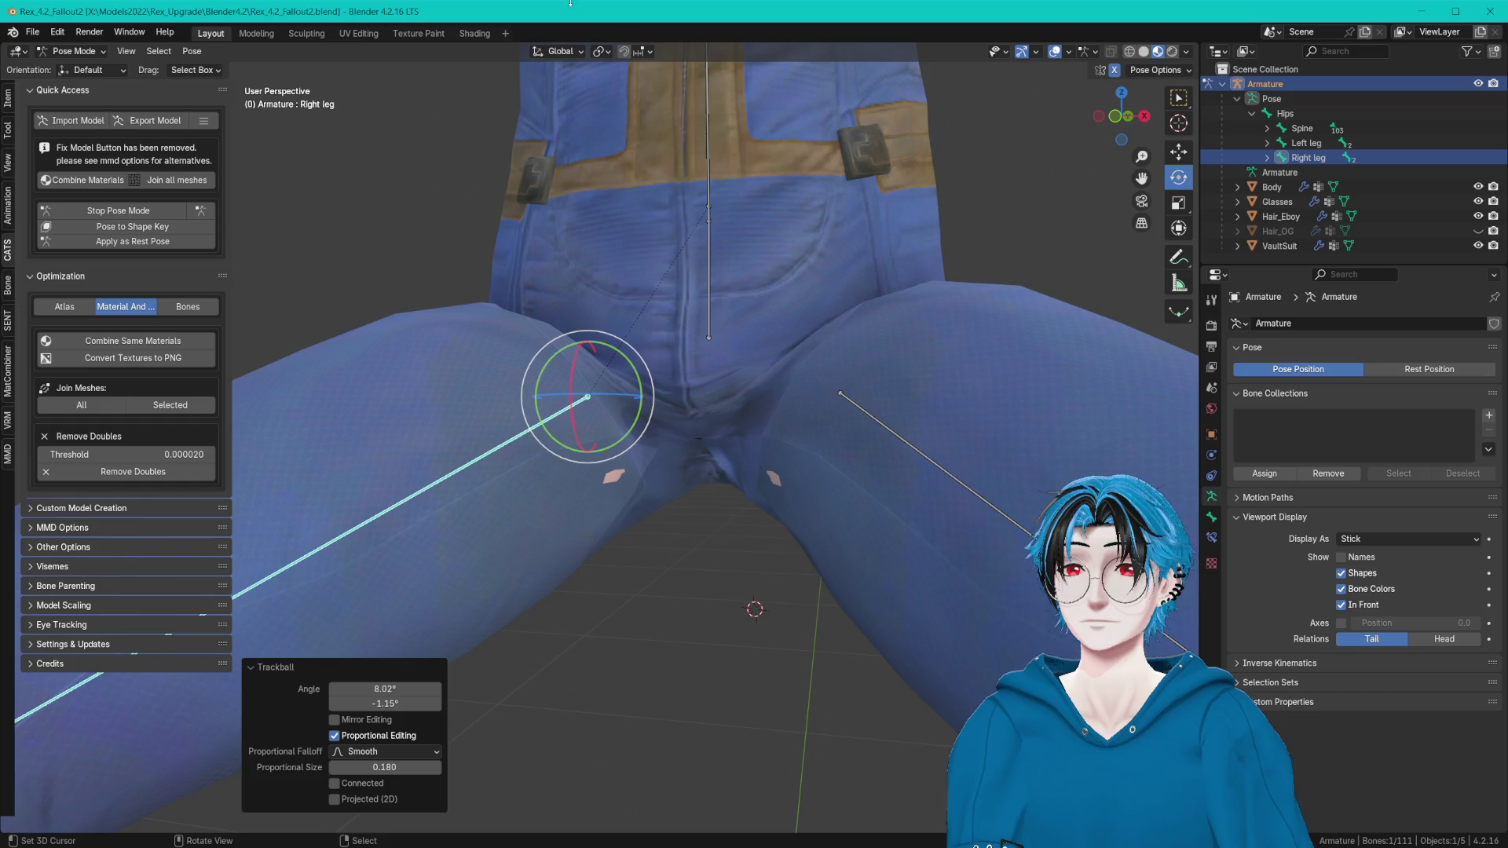
pyautogui.moveTo(736, 138)
pyautogui.mouseDown(button='middle')
pyautogui.moveTo(768, 257)
pyautogui.moveTo(714, 272)
pyautogui.mouseUp(button='middle')
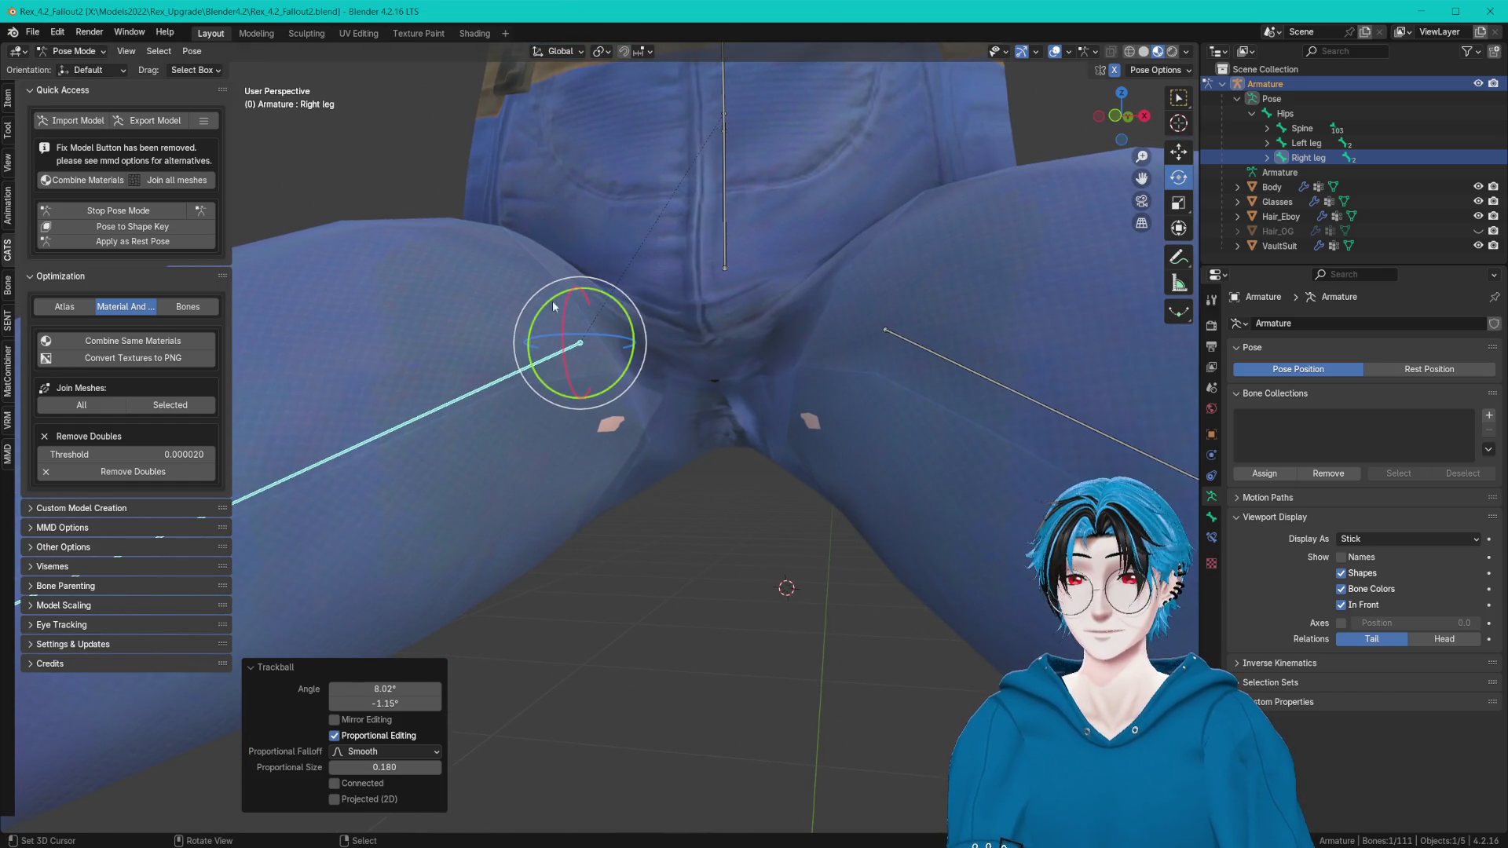
# Tilt the leg slightly, leave Pose Mode for Object Mode and select the VaultSuit.
pyautogui.moveTo(552, 301); pyautogui.dragTo(224, 100)
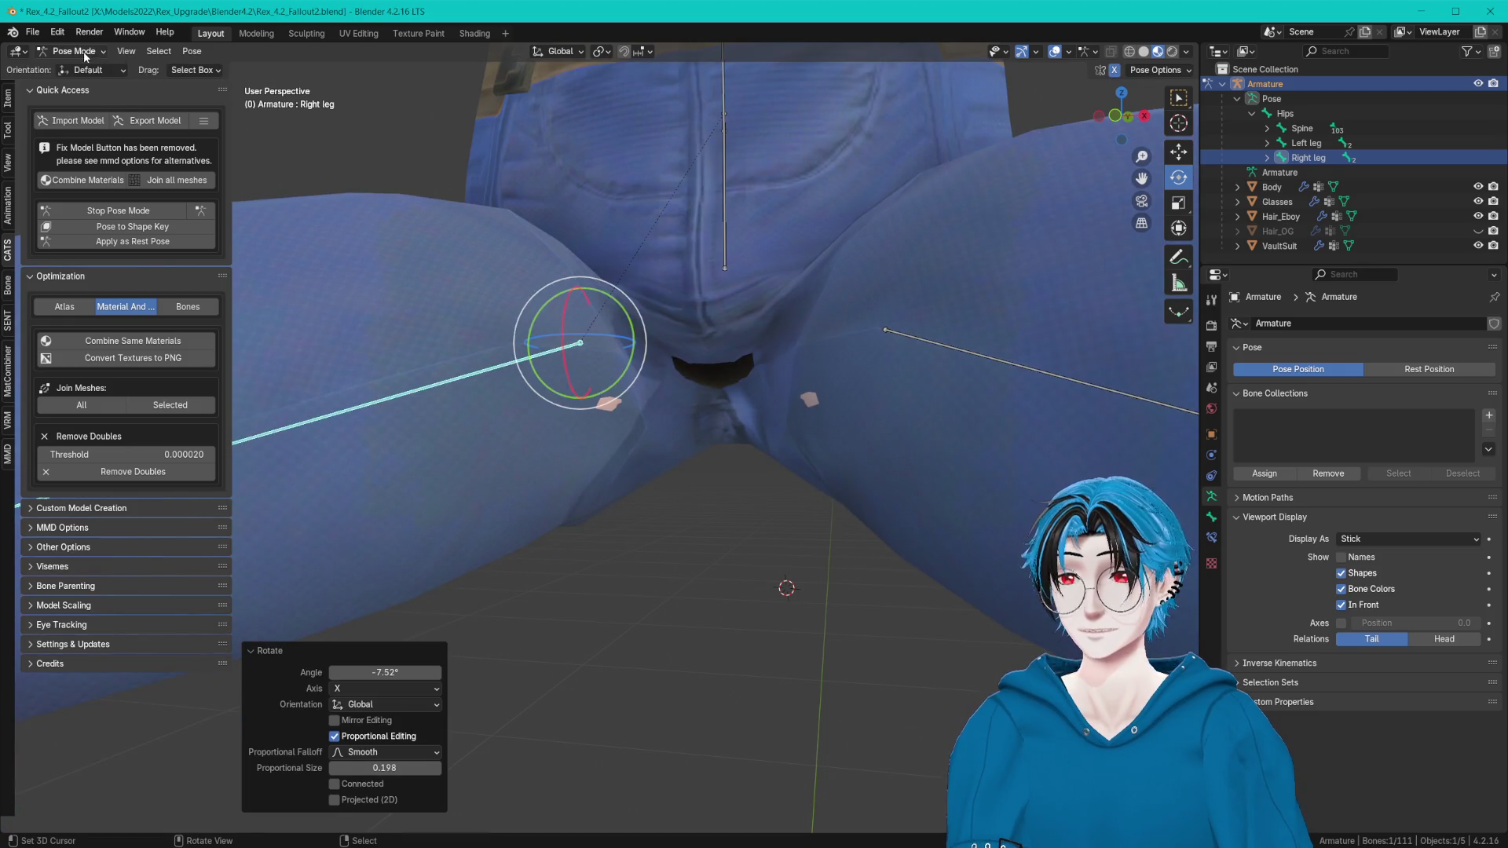
pyautogui.hotkey('ctrl', 'Tab')
pyautogui.click(662, 313)
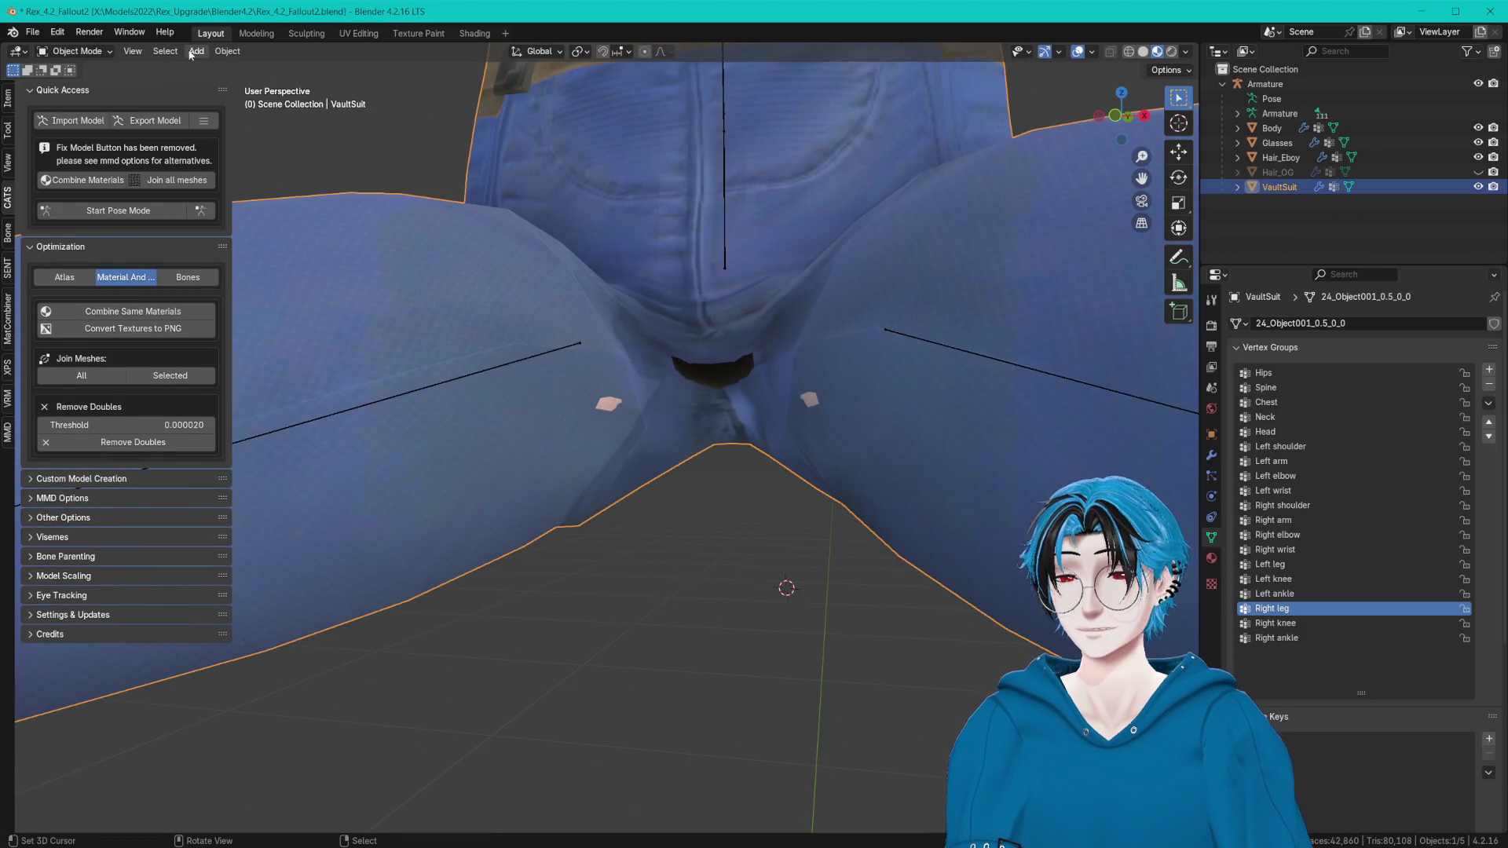
# Enter Weight Paint with the Tool tab open, select the Hips group and the Subtract brush.
pyautogui.click(77, 50)
pyautogui.click(84, 132)
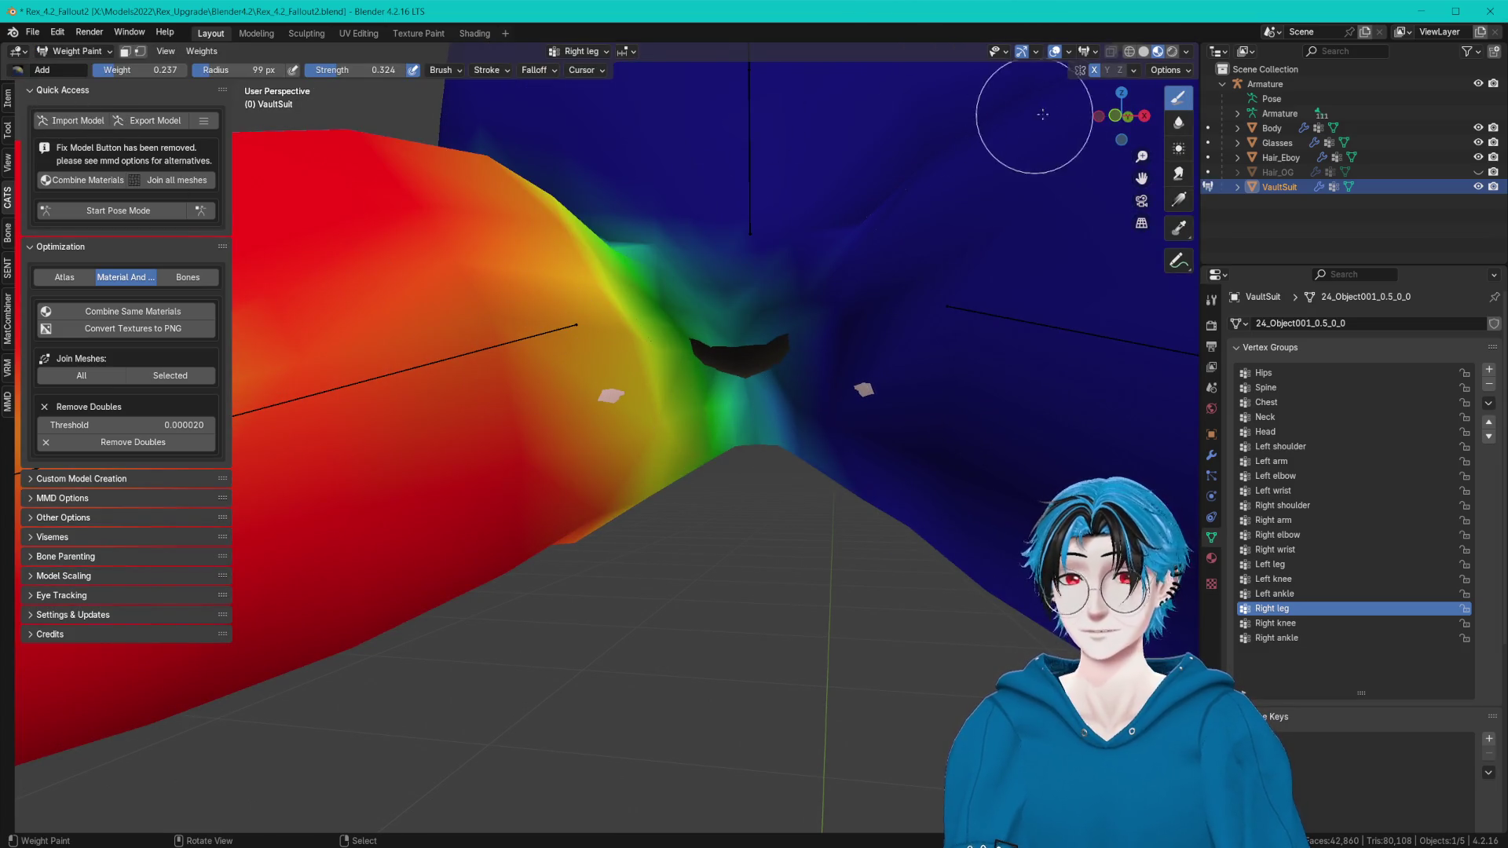
pyautogui.click(9, 130)
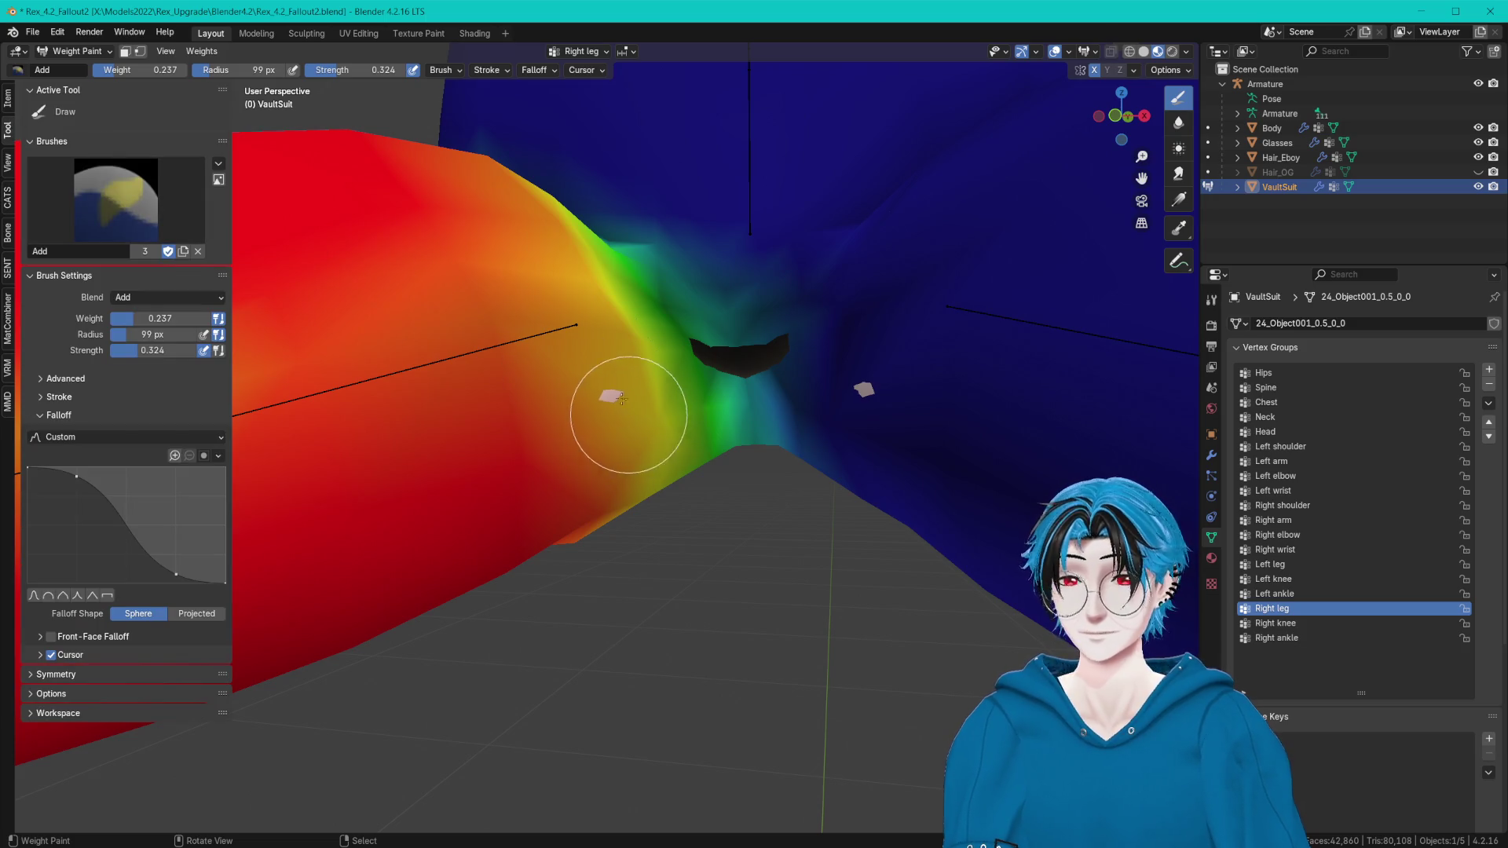
pyautogui.click(1282, 371)
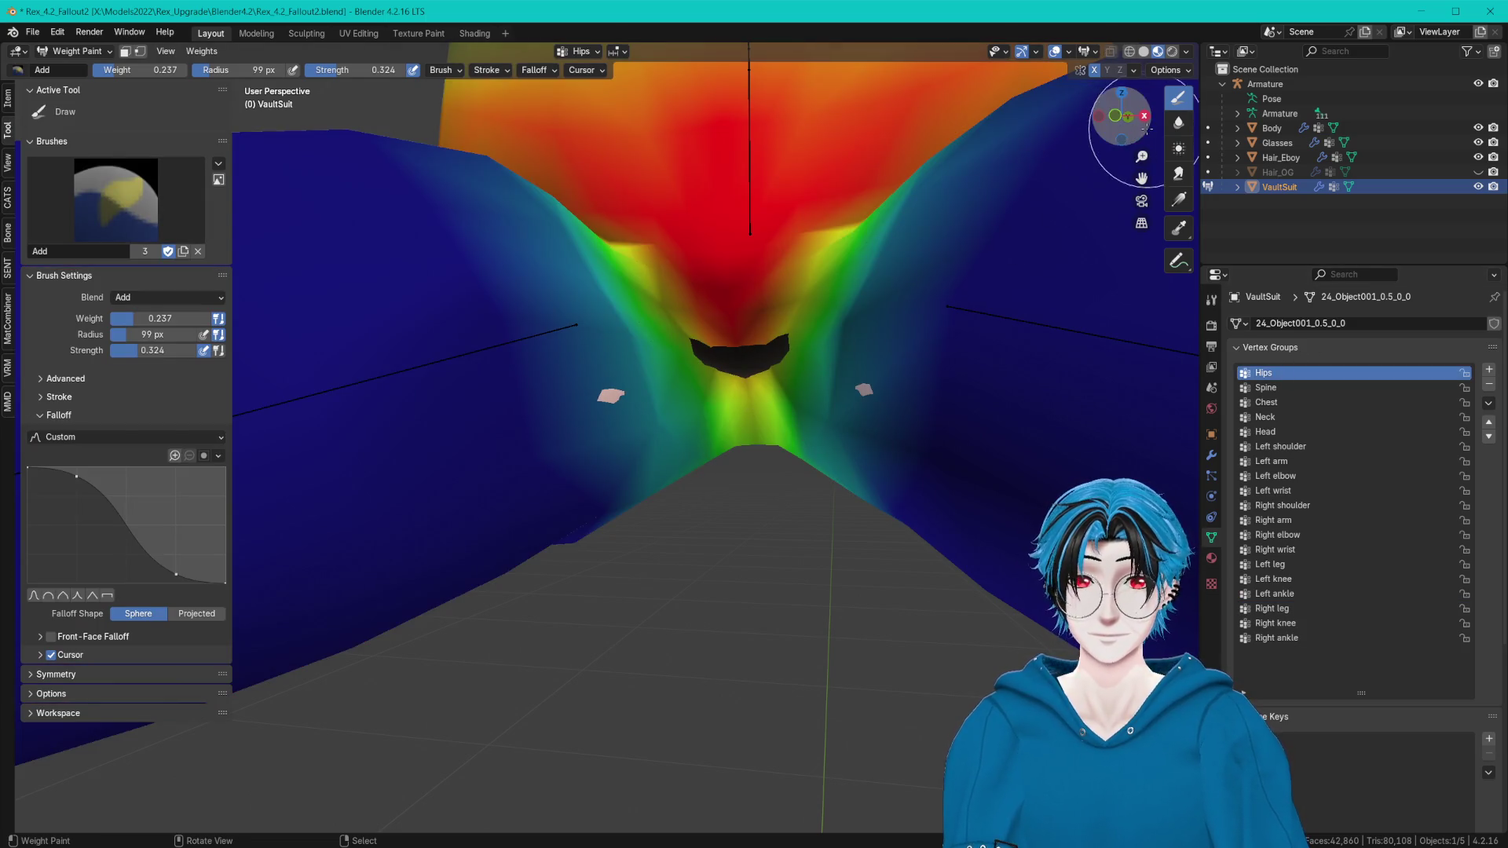
pyautogui.click(116, 198)
pyautogui.click(415, 286)
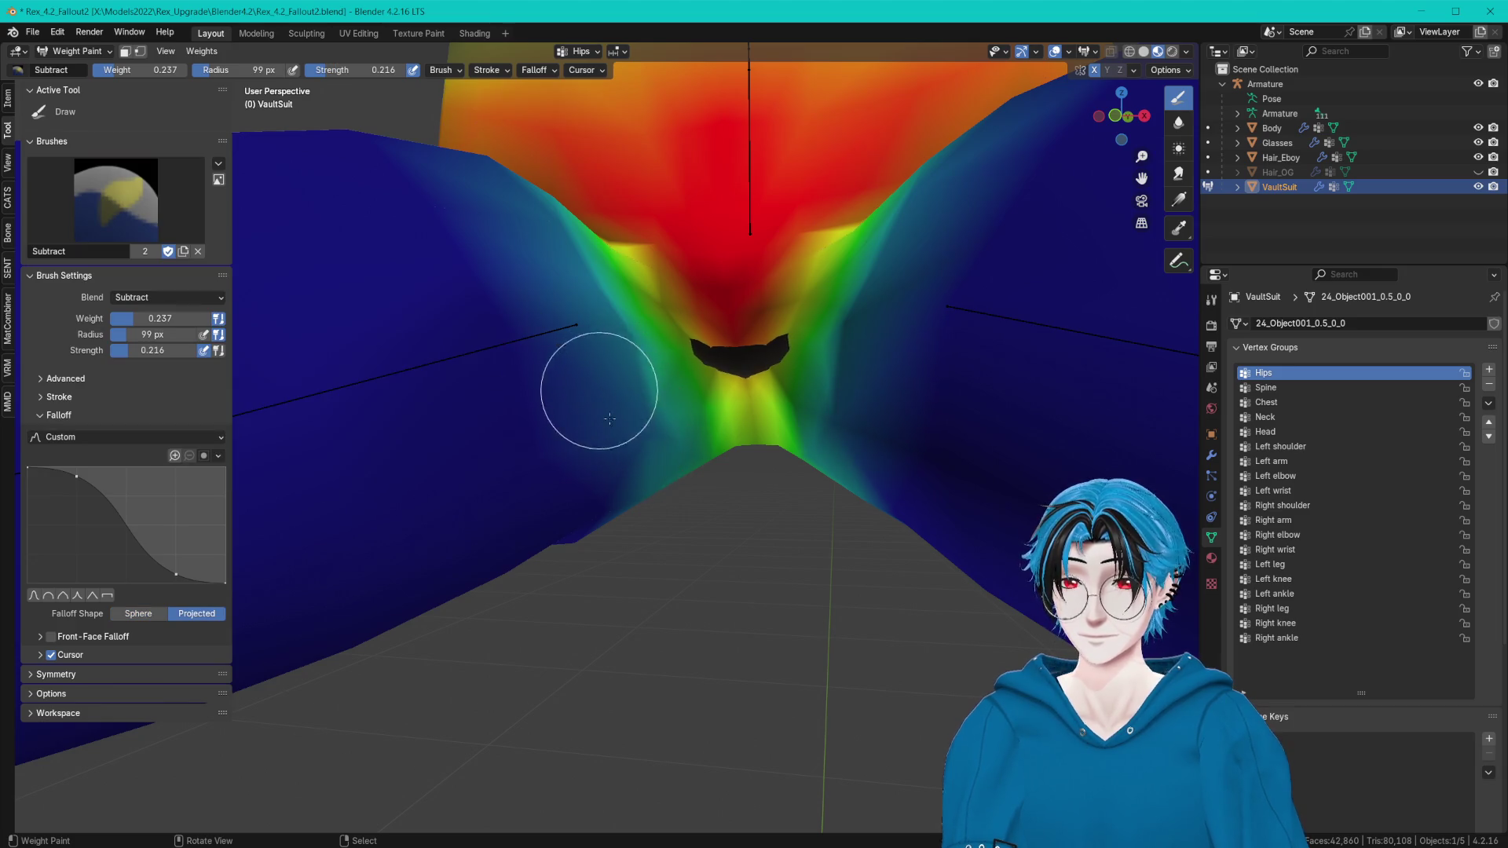
# Switch to the Add brush, extend Hips weight further down into the crotch, then show the Left leg weights.
pyautogui.moveTo(583, 266)
pyautogui.mouseDown(button='middle')
pyautogui.moveTo(618, 351)
pyautogui.moveTo(817, 369)
pyautogui.moveTo(1146, 139)
pyautogui.mouseUp(button='middle')
pyautogui.click(114, 200)
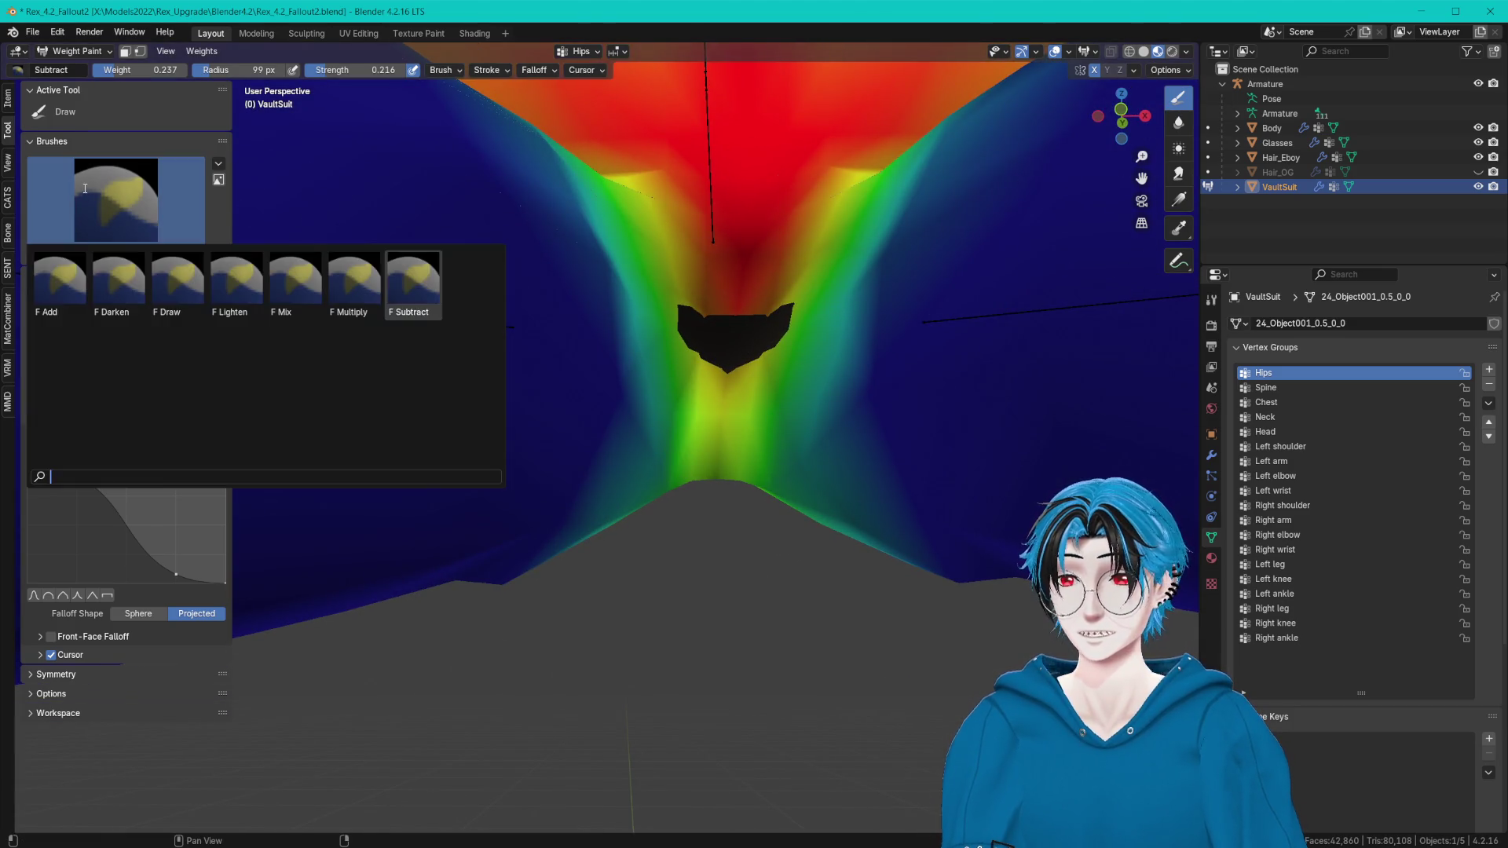
pyautogui.click(60, 289)
pyautogui.moveTo(708, 352); pyautogui.dragTo(757, 354, button='middle')
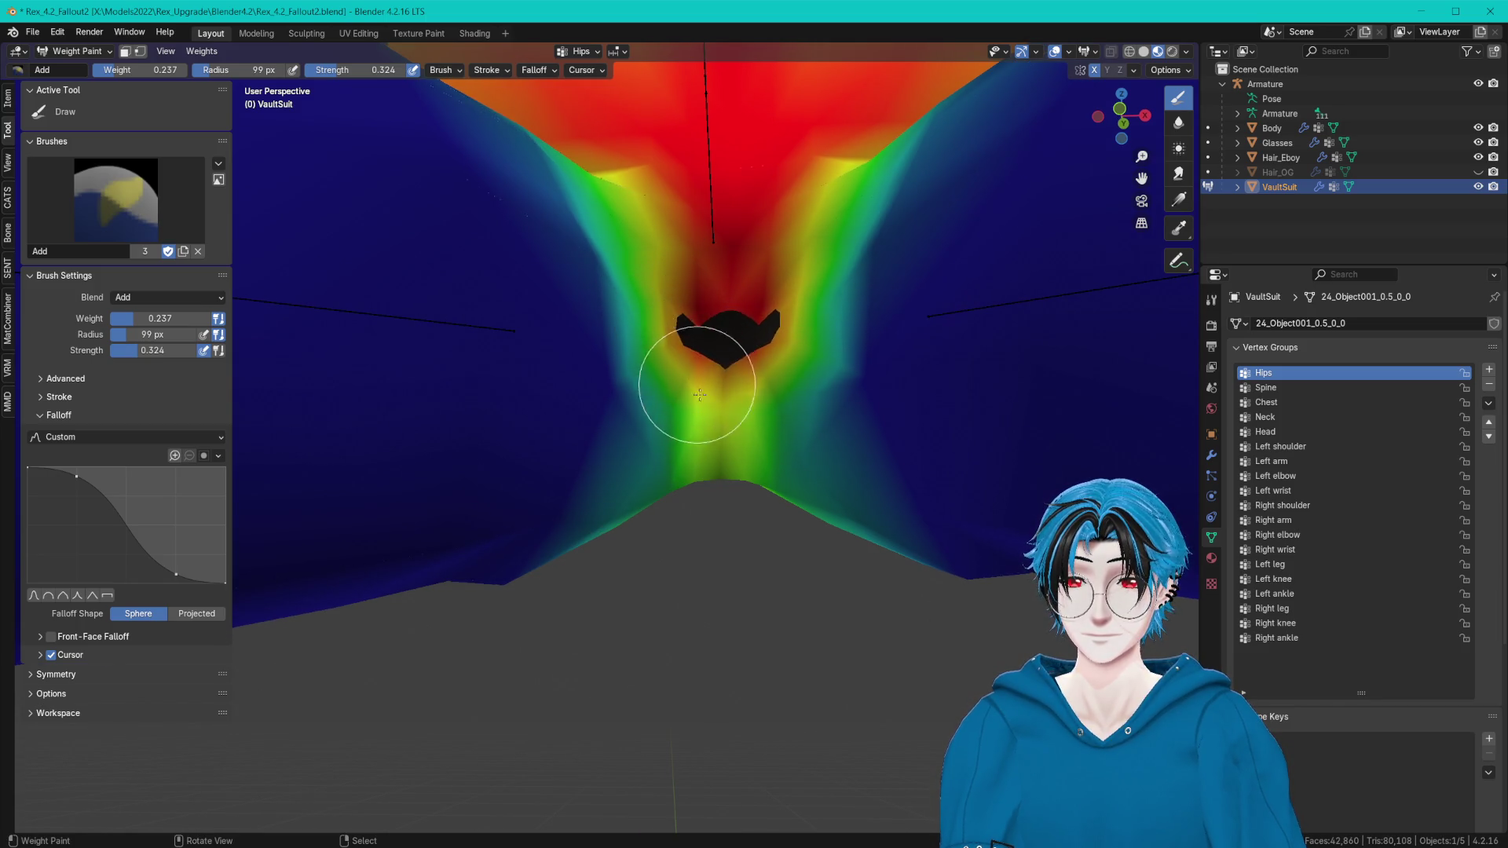
pyautogui.moveTo(699, 395); pyautogui.dragTo(682, 419)
pyautogui.moveTo(677, 427)
pyautogui.mouseDown(button='middle')
pyautogui.moveTo(692, 435)
pyautogui.moveTo(705, 377)
pyautogui.mouseUp(button='middle')
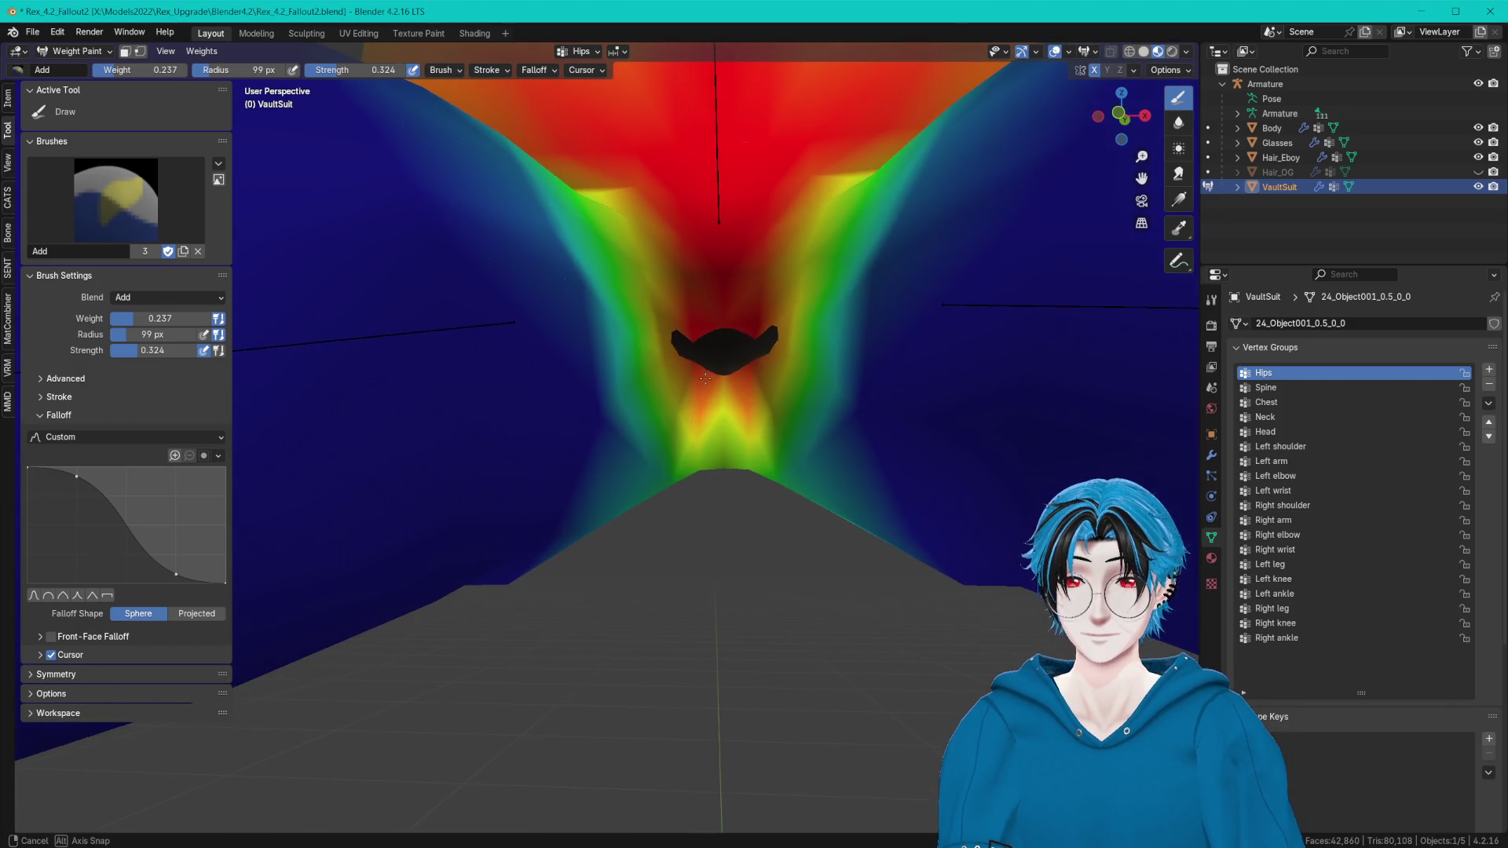
pyautogui.moveTo(640, 201); pyautogui.dragTo(659, 213, button='middle')
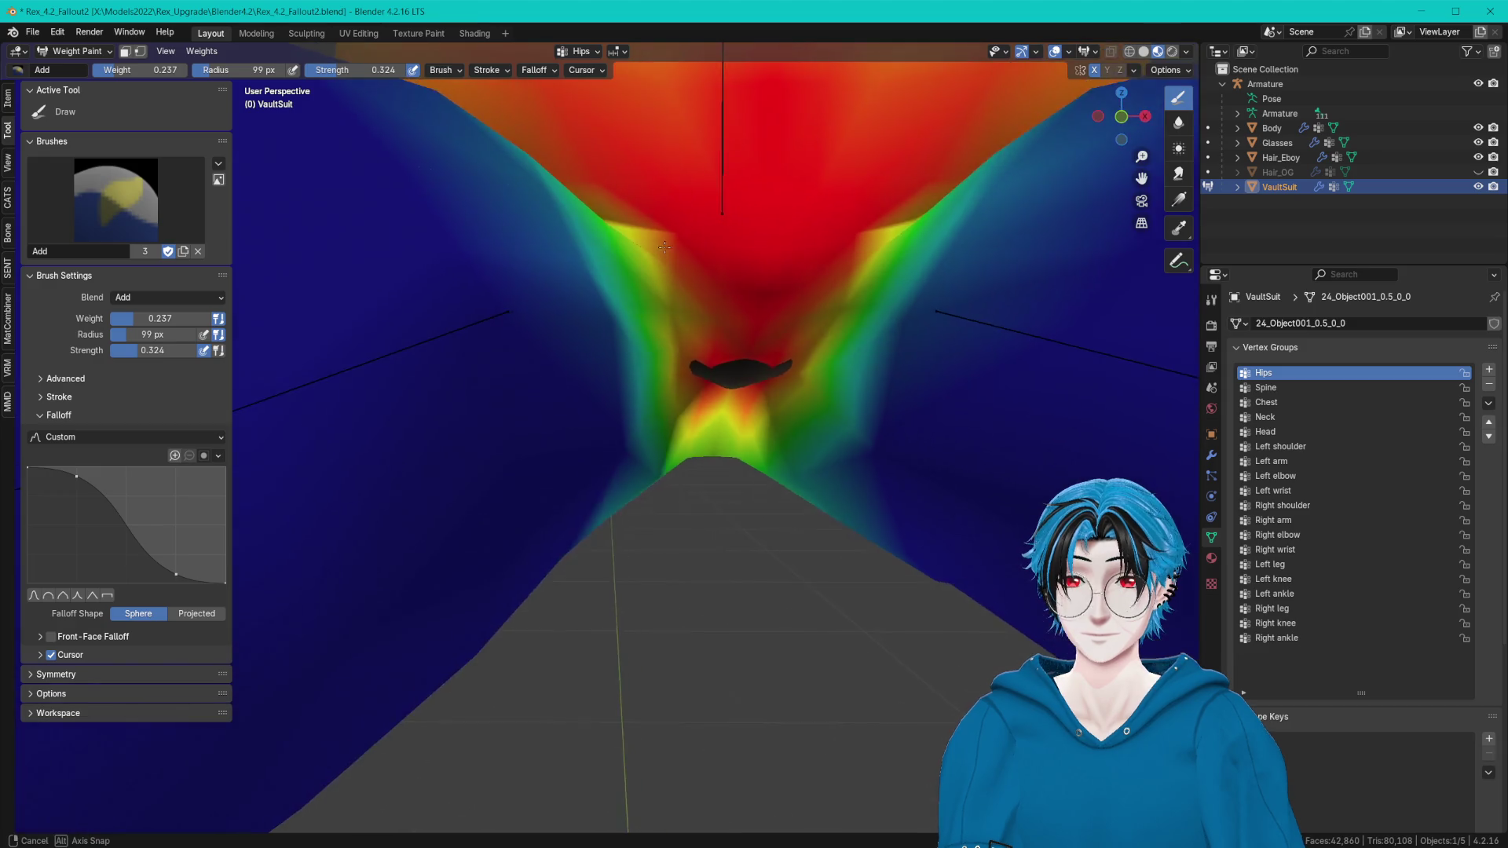
pyautogui.click(1301, 564)
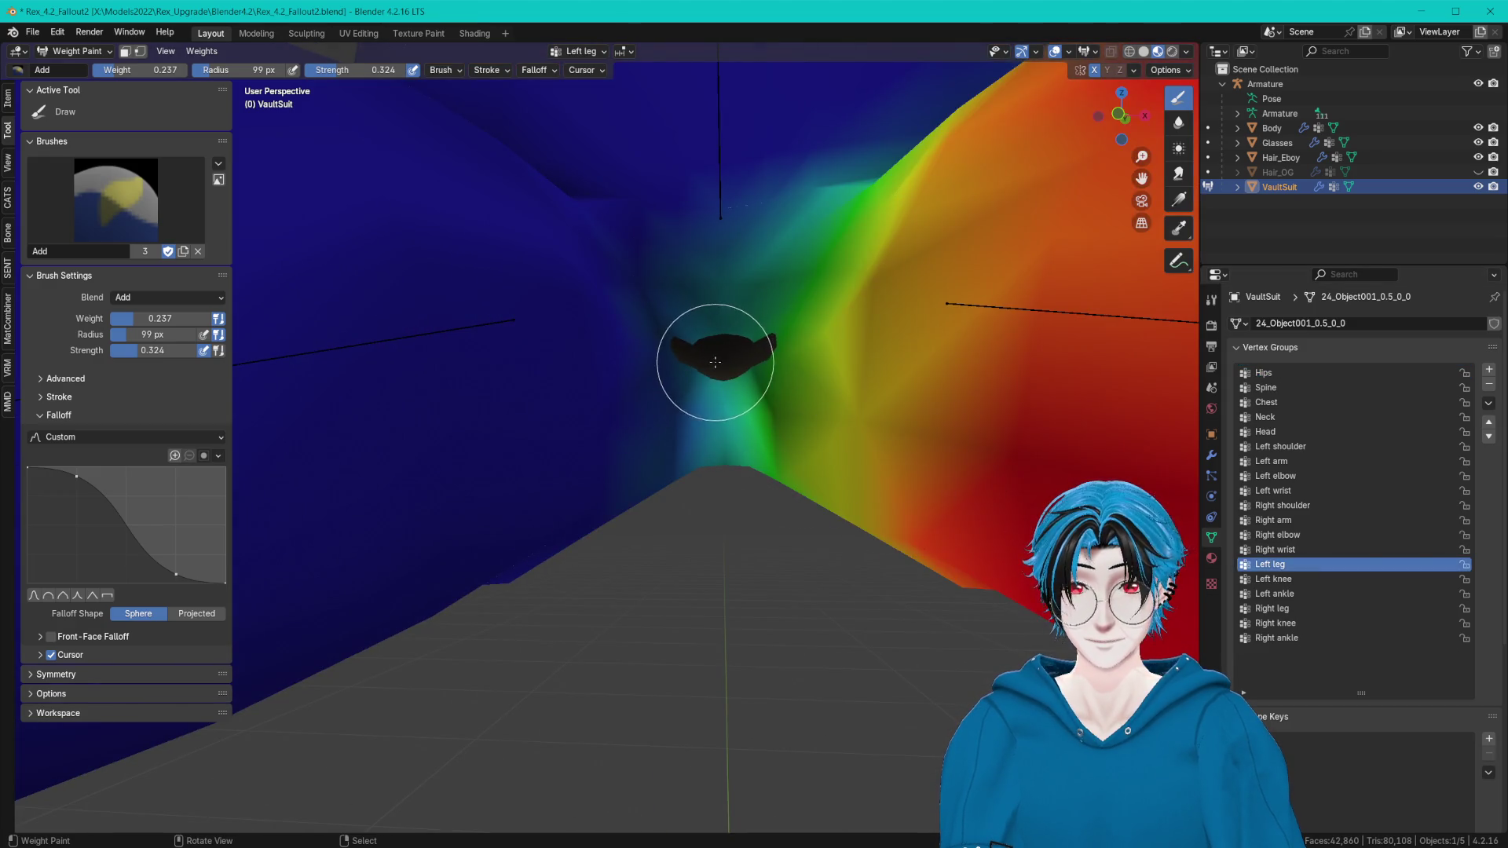
# Select the F Subtract Draw brush for the Left leg group and frame the crotch up close.
pyautogui.hotkey('ctrl', 'z')
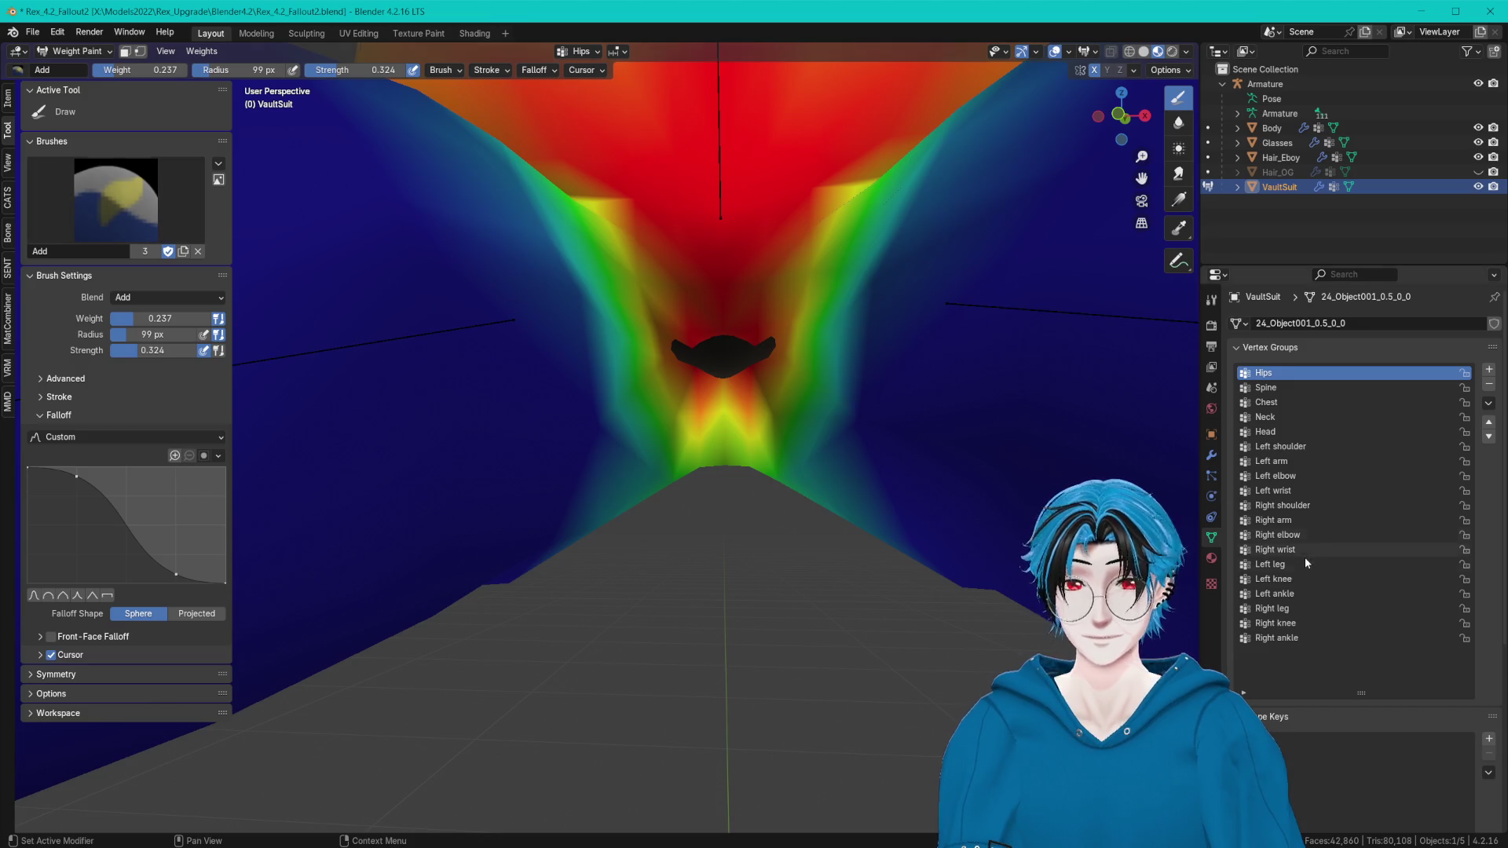
pyautogui.hotkey('ctrl', 'shift', 'z')
pyautogui.click(1178, 122)
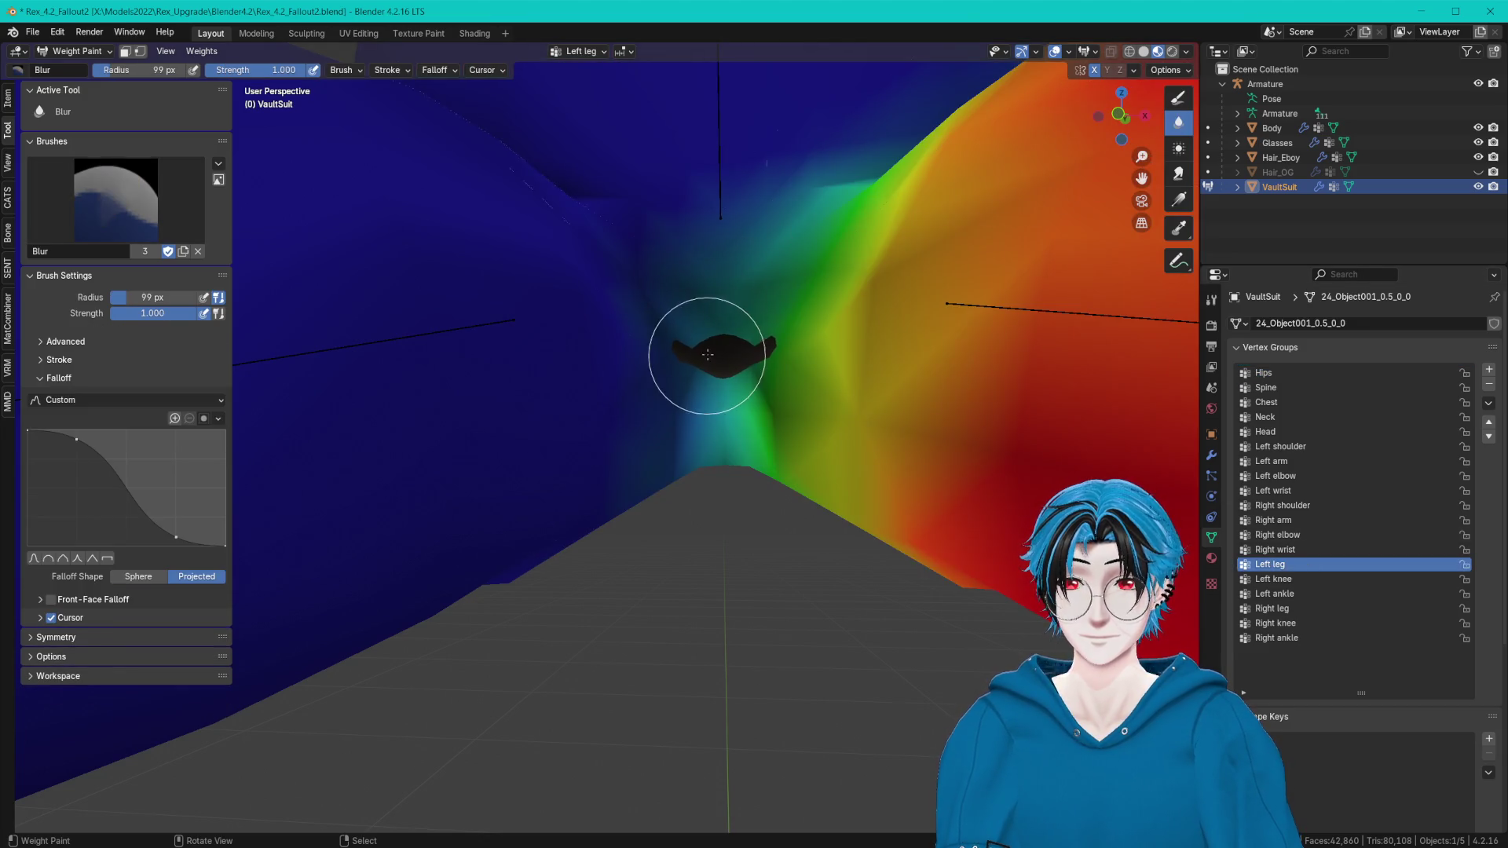
pyautogui.click(1179, 101)
pyautogui.click(117, 201)
pyautogui.click(353, 289)
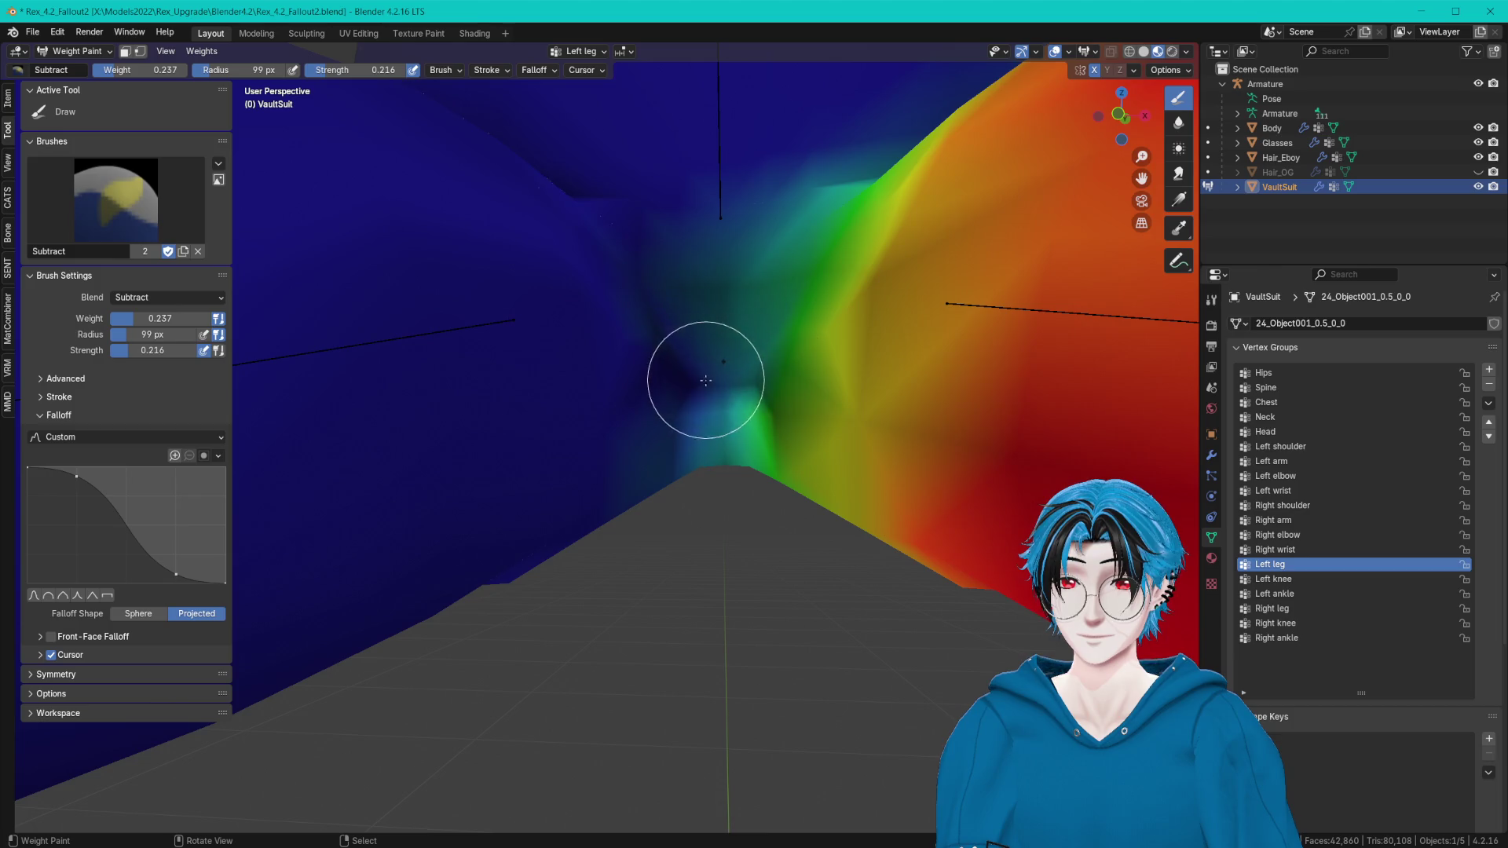
pyautogui.moveTo(758, 382); pyautogui.dragTo(790, 404, button='middle')
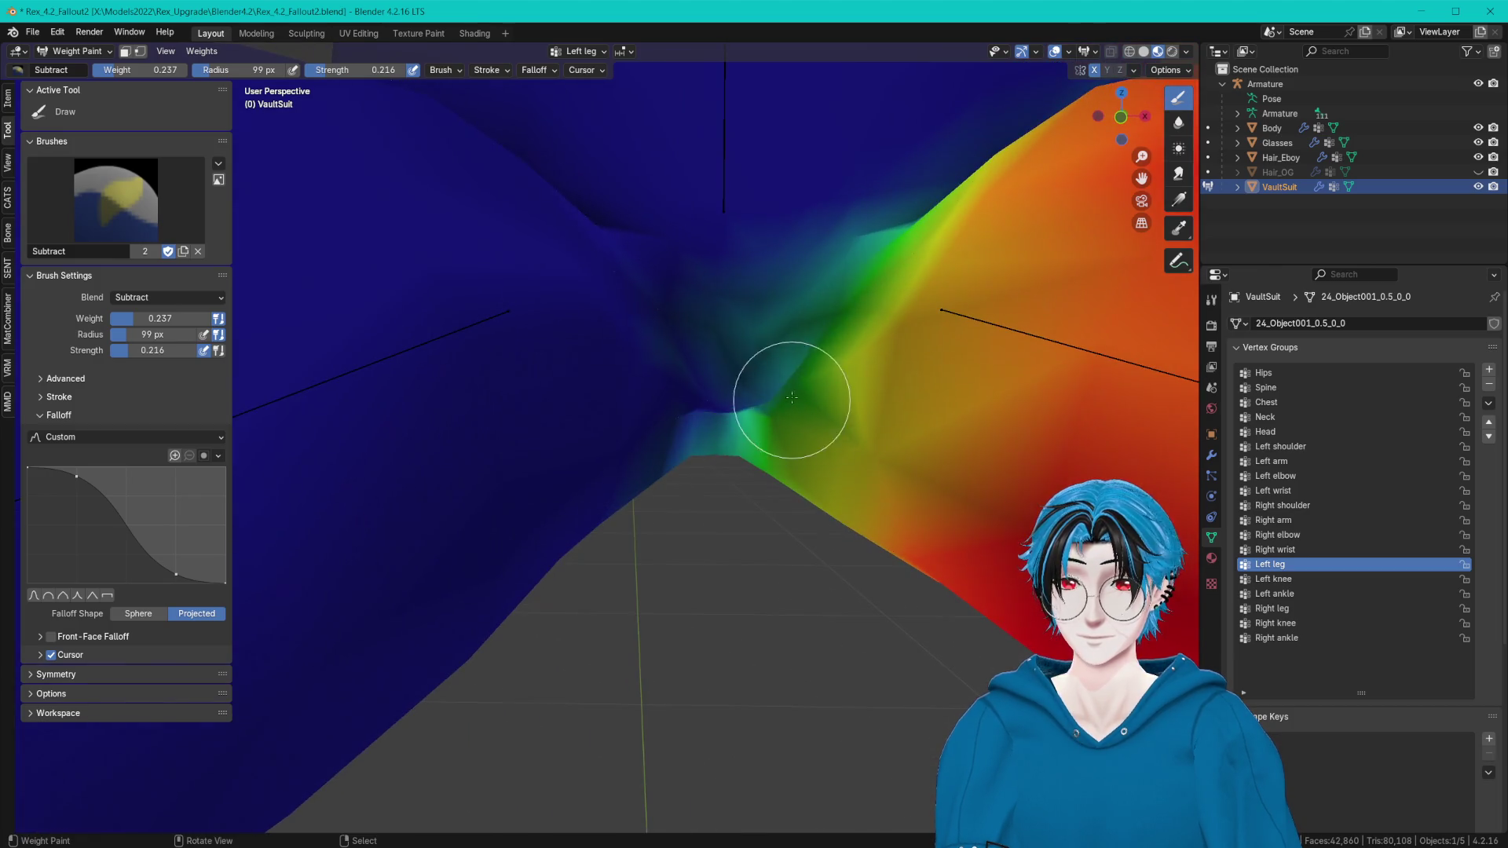
pyautogui.moveTo(714, 296)
pyautogui.keyDown('ctrl'); pyautogui.mouseDown(button='middle')
pyautogui.moveTo(695, 256)
pyautogui.moveTo(764, 279)
pyautogui.mouseUp(button='middle'); pyautogui.keyUp('ctrl')
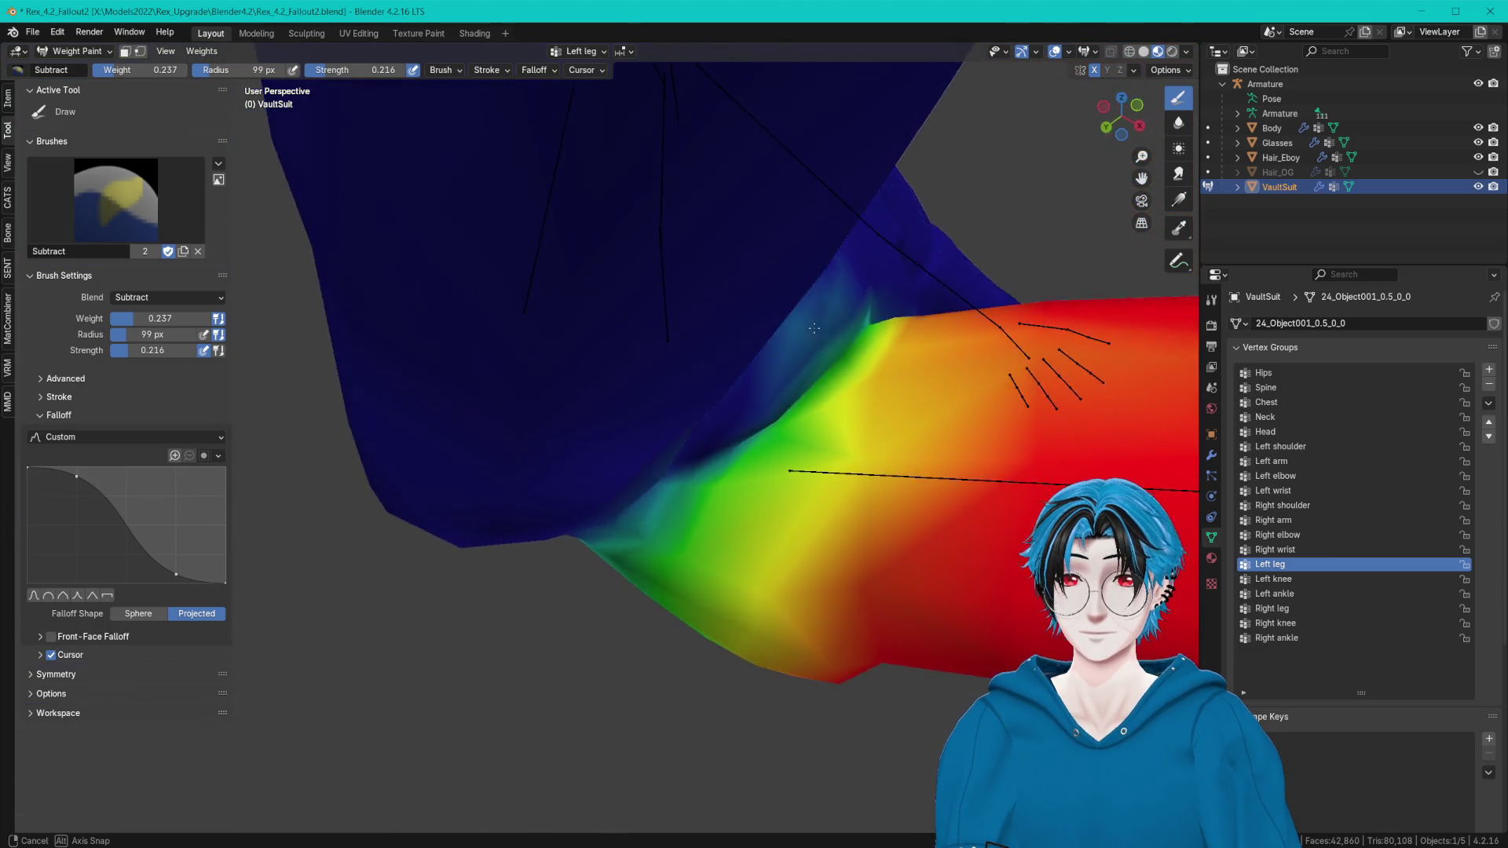
pyautogui.moveTo(735, 372)
pyautogui.mouseDown(button='middle')
pyautogui.moveTo(785, 310)
pyautogui.moveTo(747, 182)
pyautogui.moveTo(656, 259)
pyautogui.moveTo(740, 318)
pyautogui.mouseUp(button='middle')
pyautogui.moveTo(721, 418)
pyautogui.mouseDown(button='middle')
pyautogui.moveTo(689, 448)
pyautogui.moveTo(756, 472)
pyautogui.mouseUp(button='middle')
# Blur the Left leg crotch weights, then subtract Left leg weight from the crotch centre.
pyautogui.click(1178, 122)
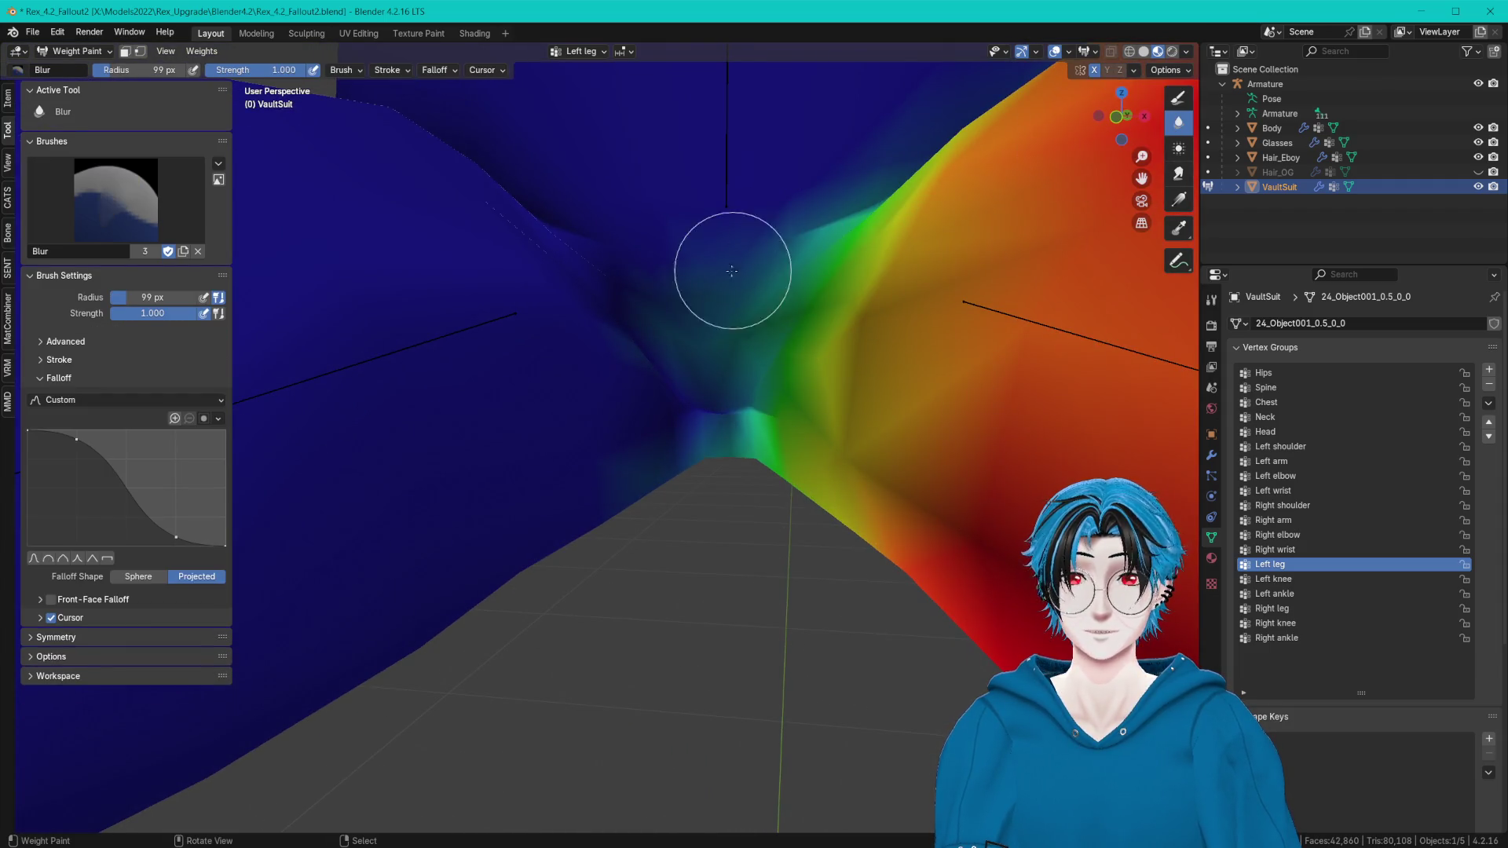
pyautogui.moveTo(680, 407); pyautogui.dragTo(724, 404, button='middle')
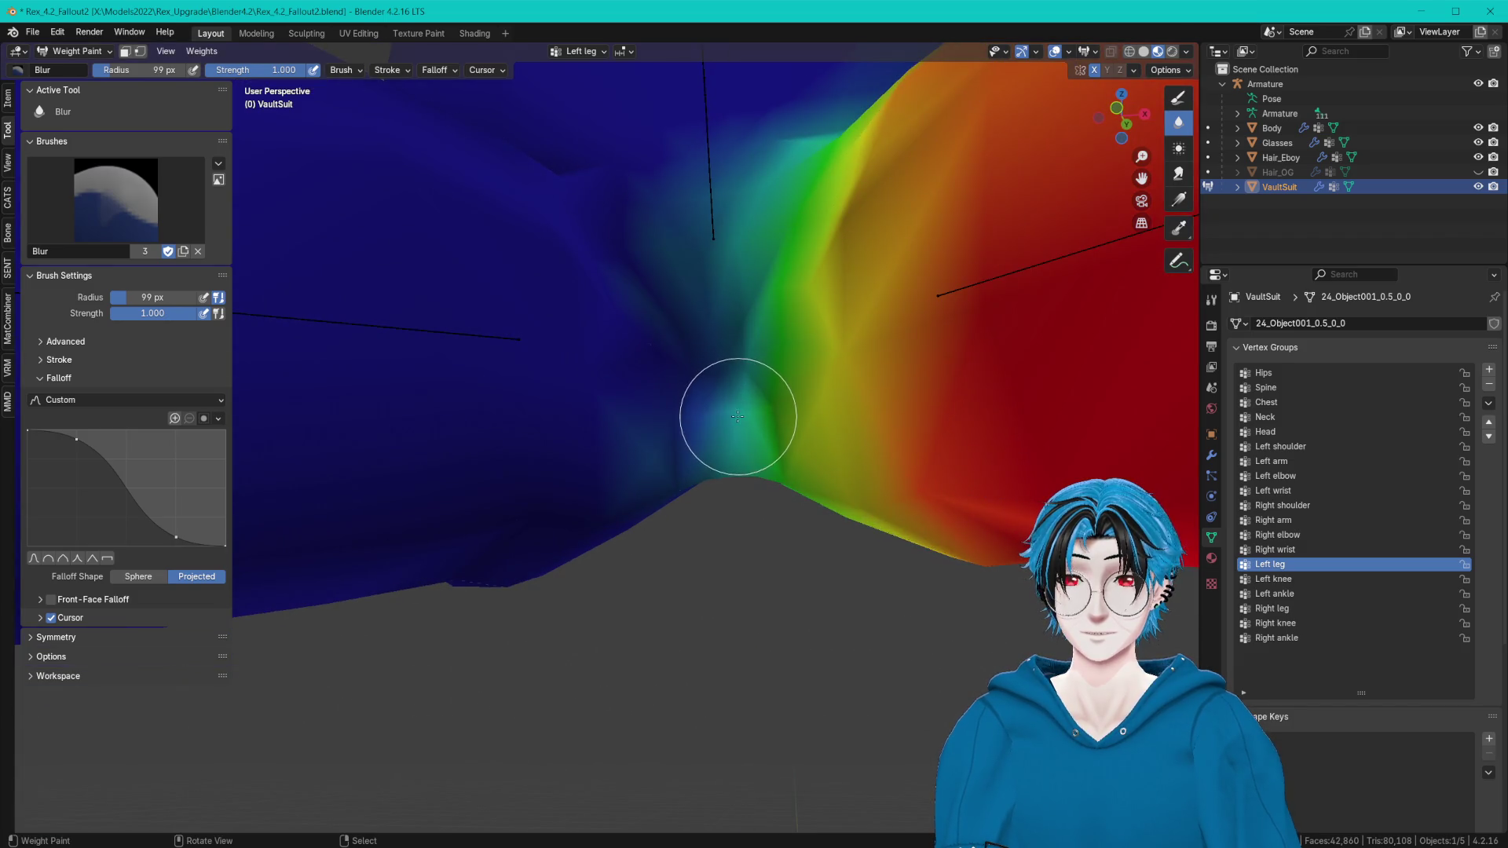
pyautogui.moveTo(770, 355); pyautogui.dragTo(817, 438, button='middle')
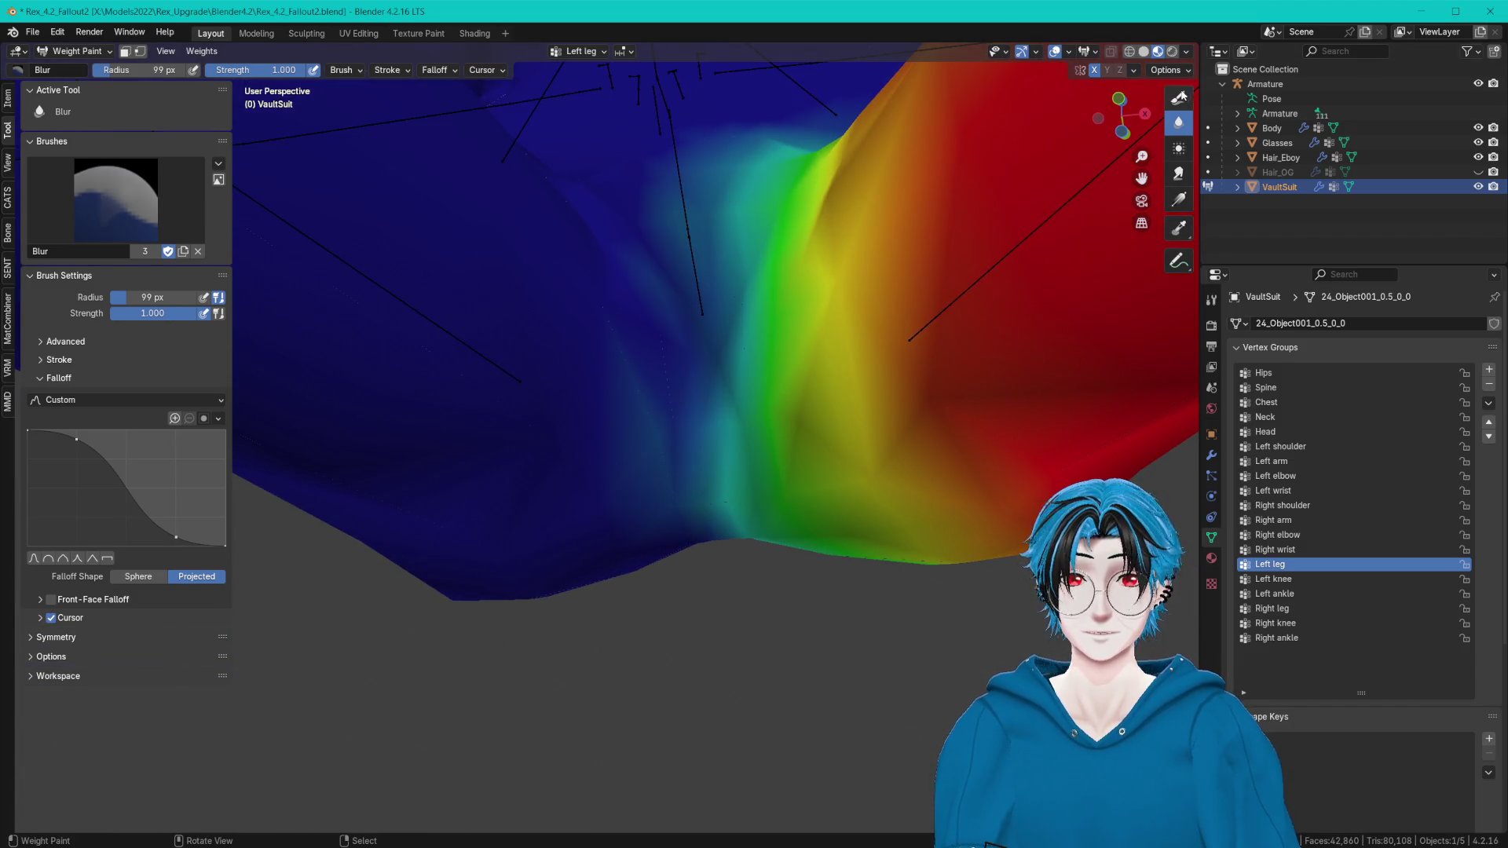
pyautogui.click(1178, 98)
pyautogui.moveTo(650, 404); pyautogui.dragTo(559, 292)
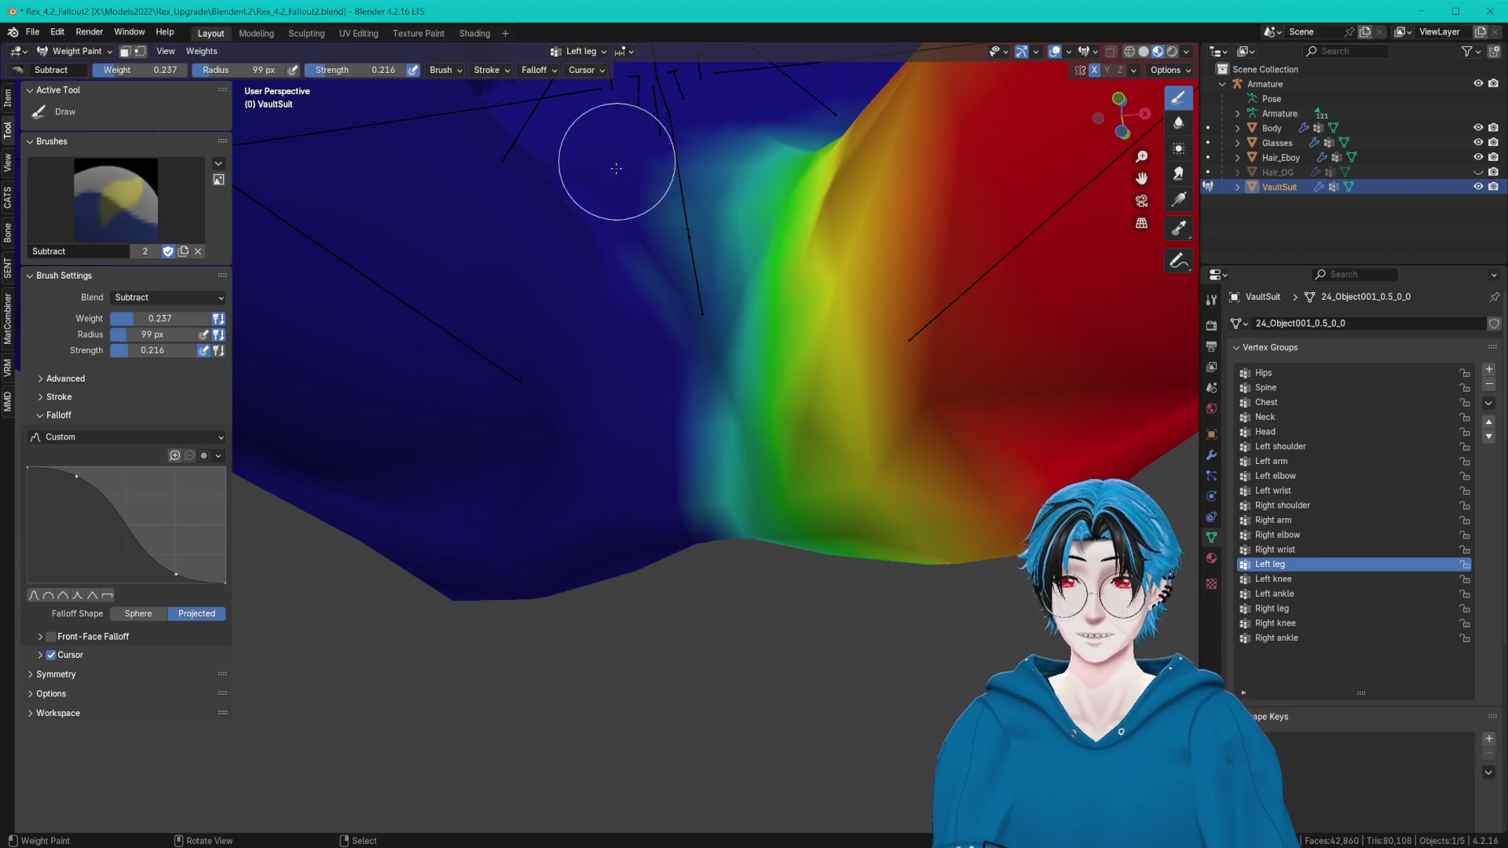
pyautogui.moveTo(636, 384)
pyautogui.mouseDown(button='middle')
pyautogui.moveTo(577, 381)
pyautogui.moveTo(680, 417)
pyautogui.moveTo(582, 406)
pyautogui.mouseUp(button='middle')
pyautogui.click(77, 51)
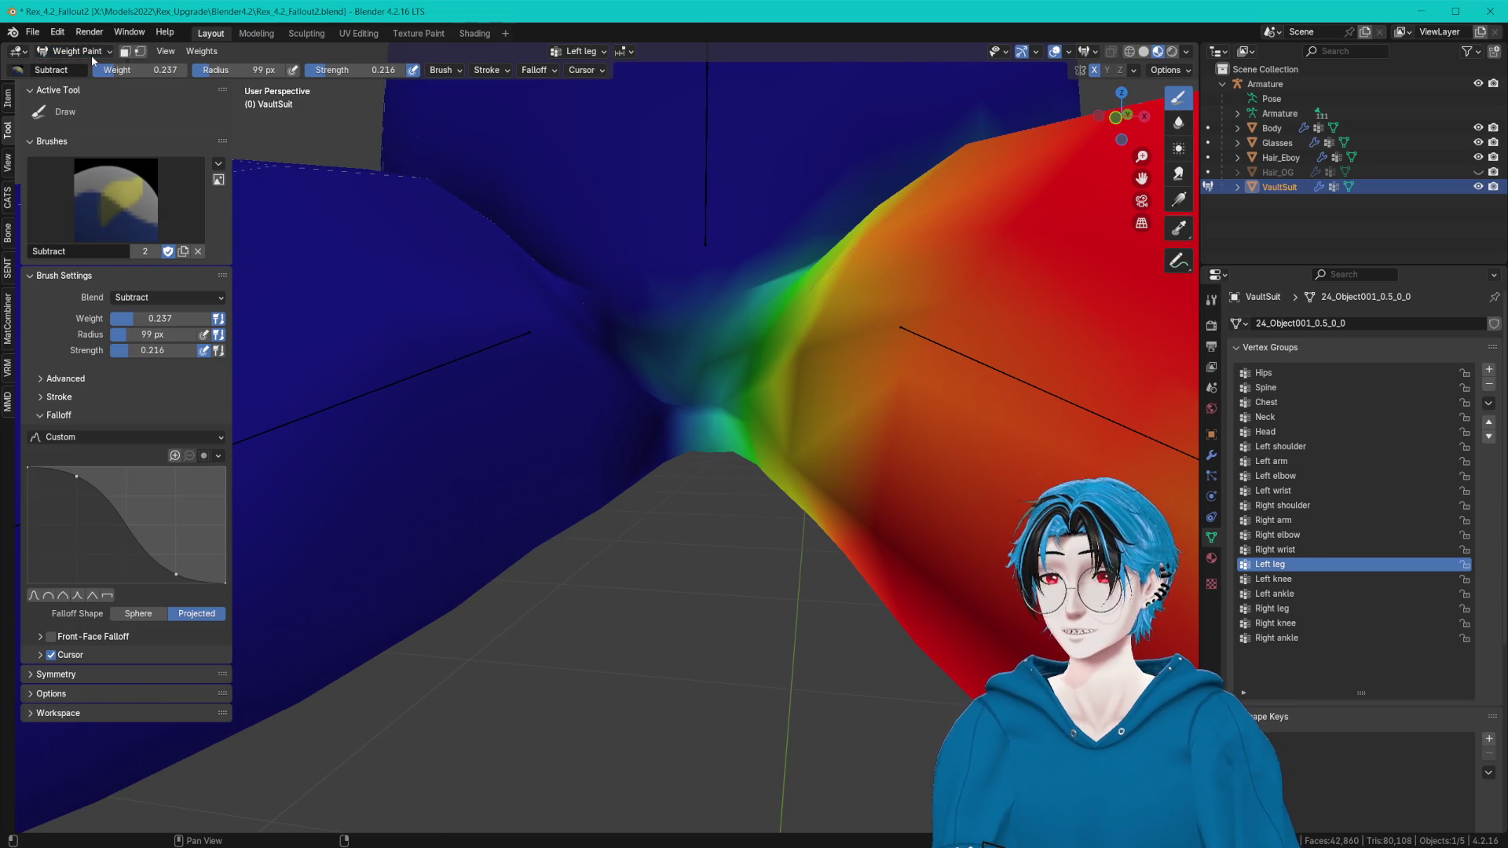
# Return the suit to Object Mode, start CATS Pose Mode and swing the Right leg bone to test the pants.
pyautogui.click(91, 56)
pyautogui.click(70, 66)
pyautogui.click(8, 201)
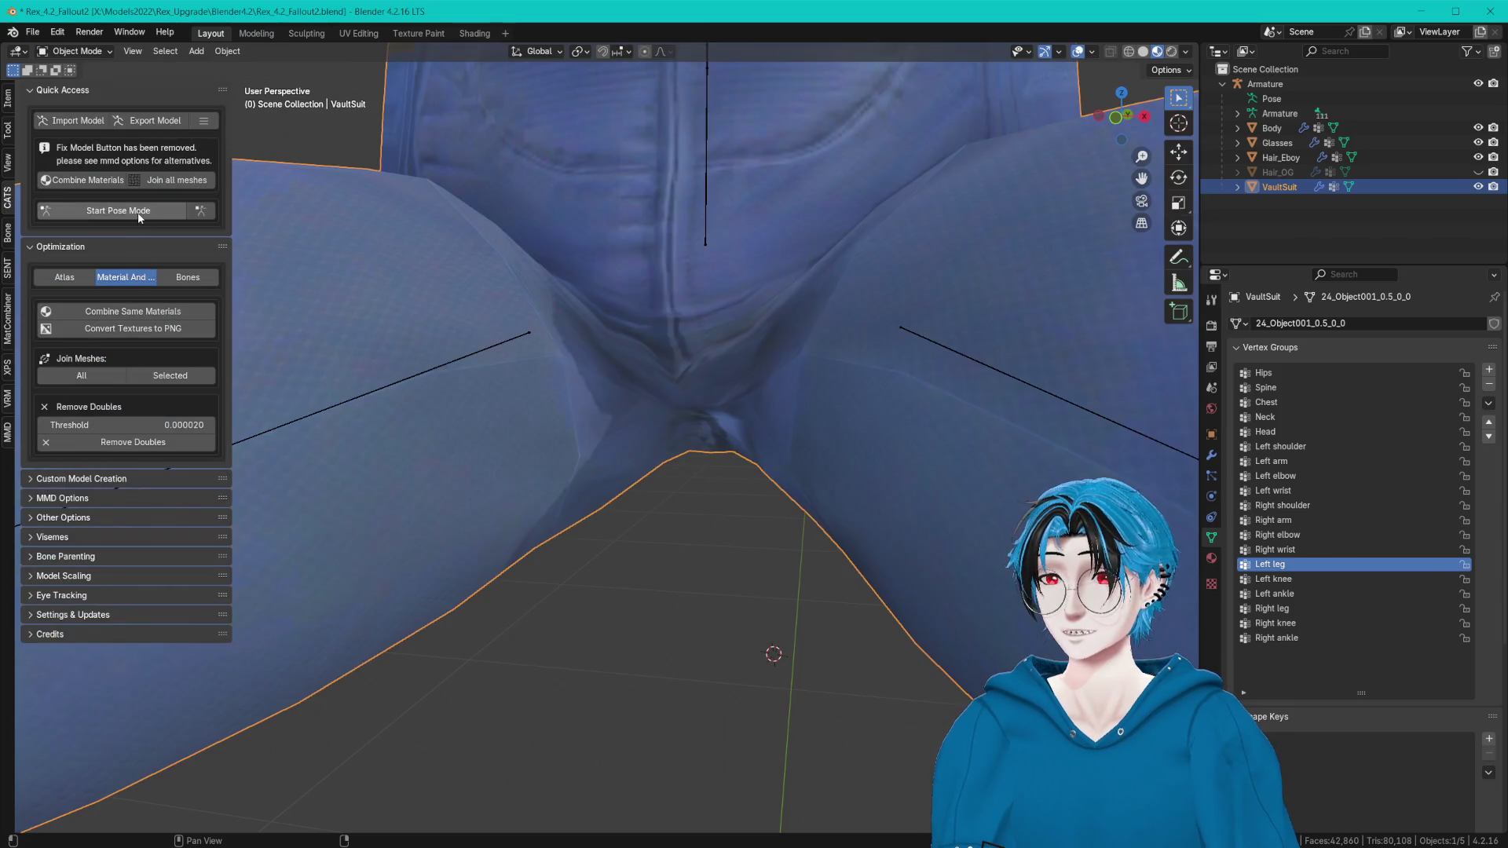
pyautogui.click(138, 212)
pyautogui.click(536, 407)
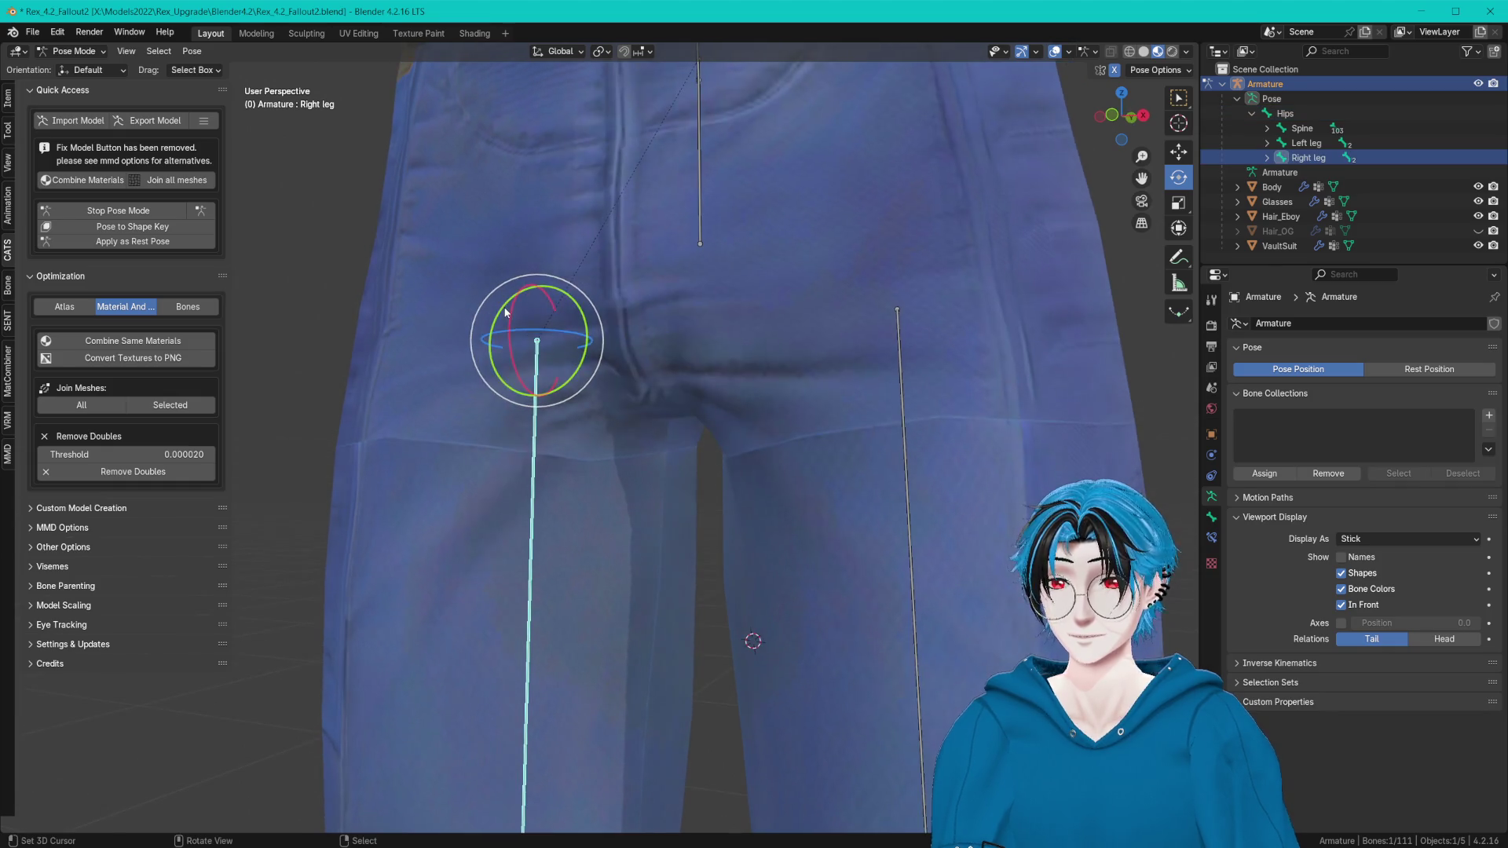
pyautogui.moveTo(532, 342)
pyautogui.mouseDown()
pyautogui.moveTo(536, 306)
pyautogui.moveTo(731, 287)
pyautogui.mouseUp()
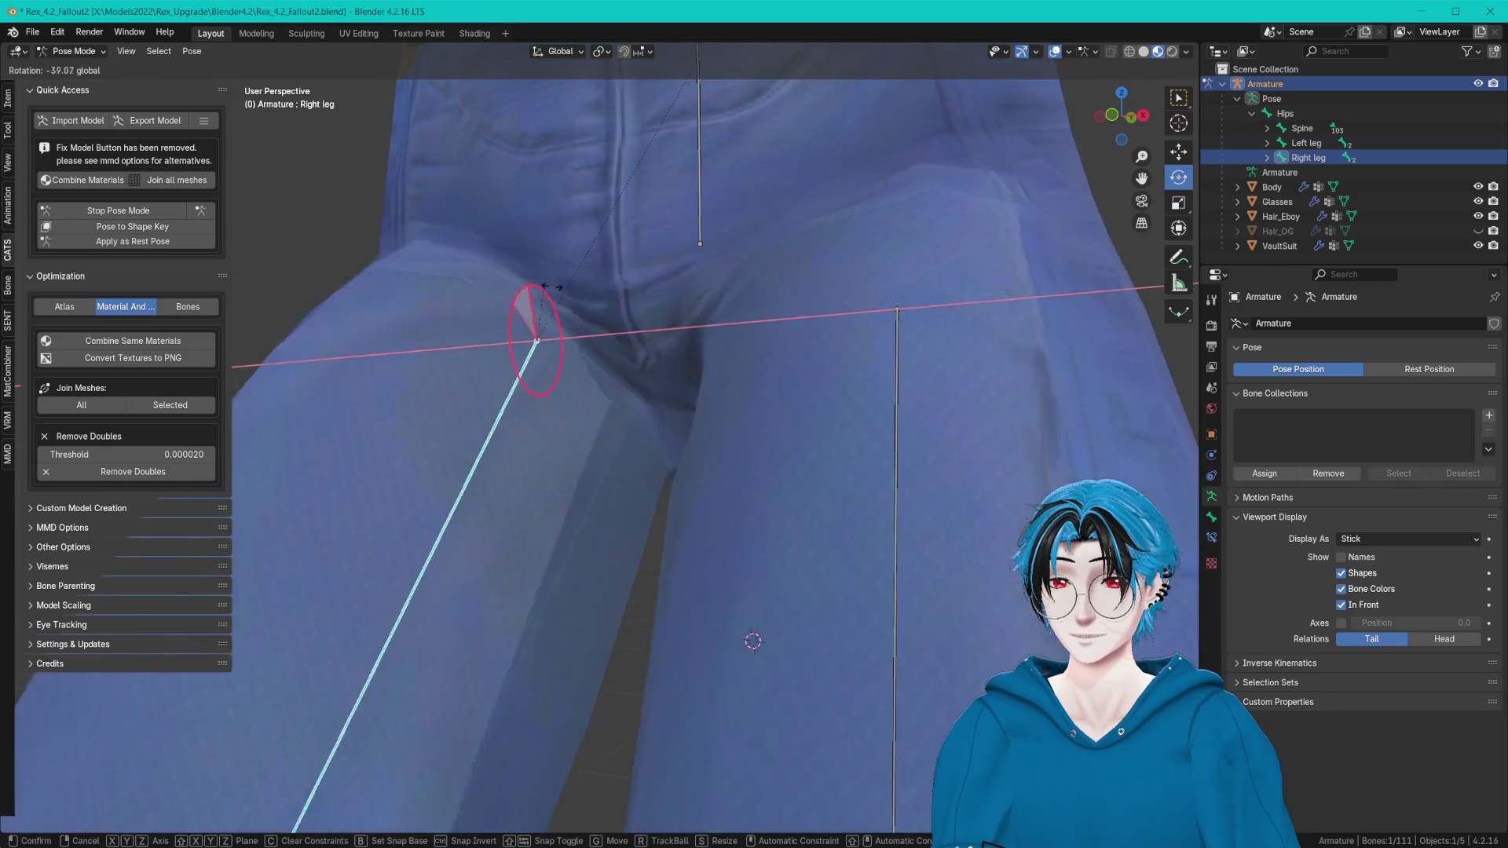
pyautogui.moveTo(730, 287); pyautogui.dragTo(708, 343, button='middle')
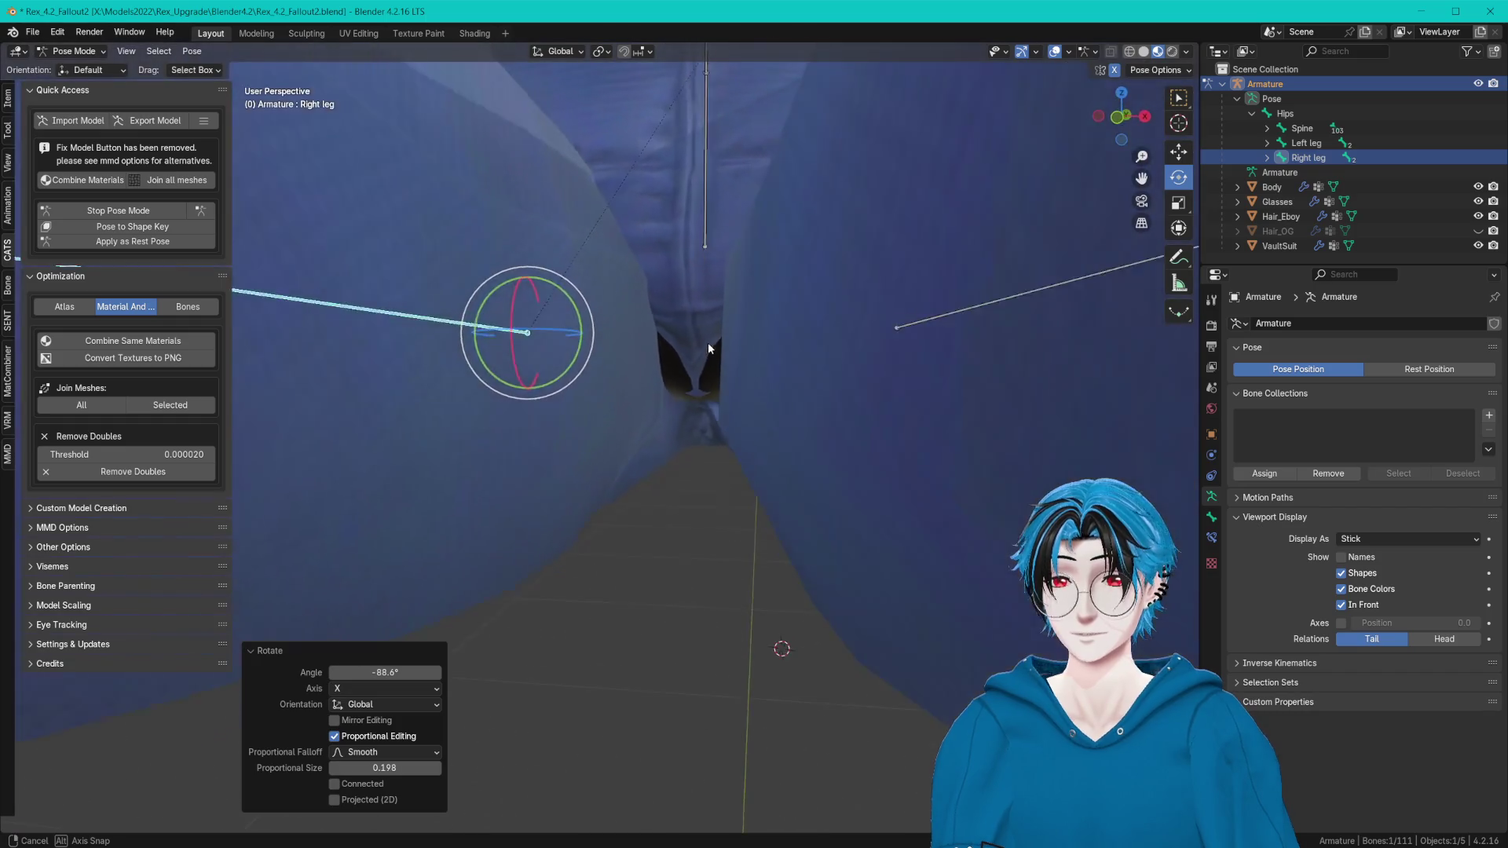
# Rotate the Right leg on the X axis, then on the Z axis, checking crotch deformation.
pyautogui.press('r')
pyautogui.press('x')
pyautogui.press('z')
pyautogui.click(537, 332)
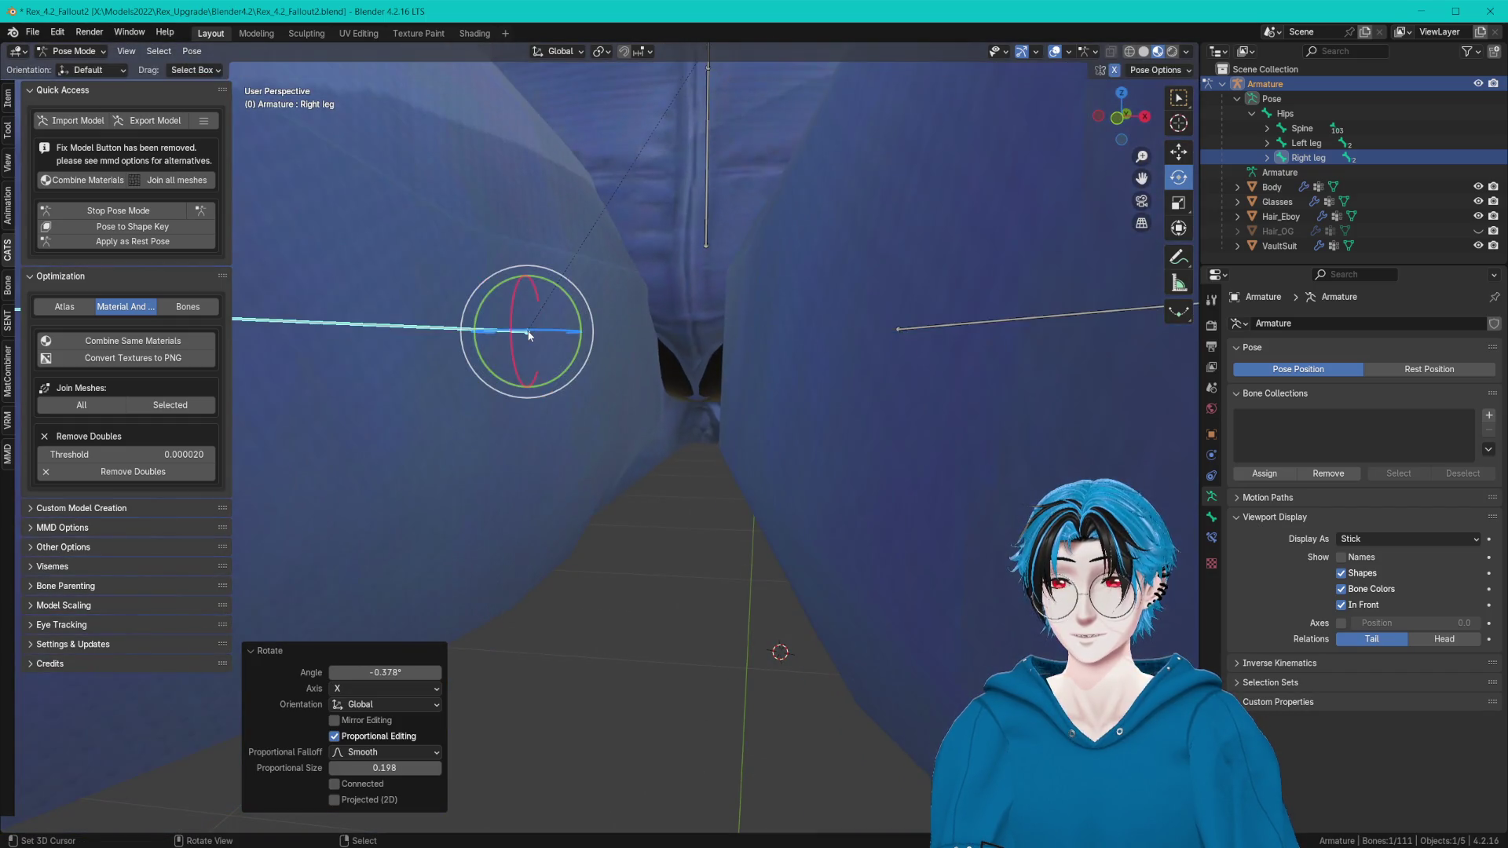
pyautogui.press('r')
pyautogui.press('z')
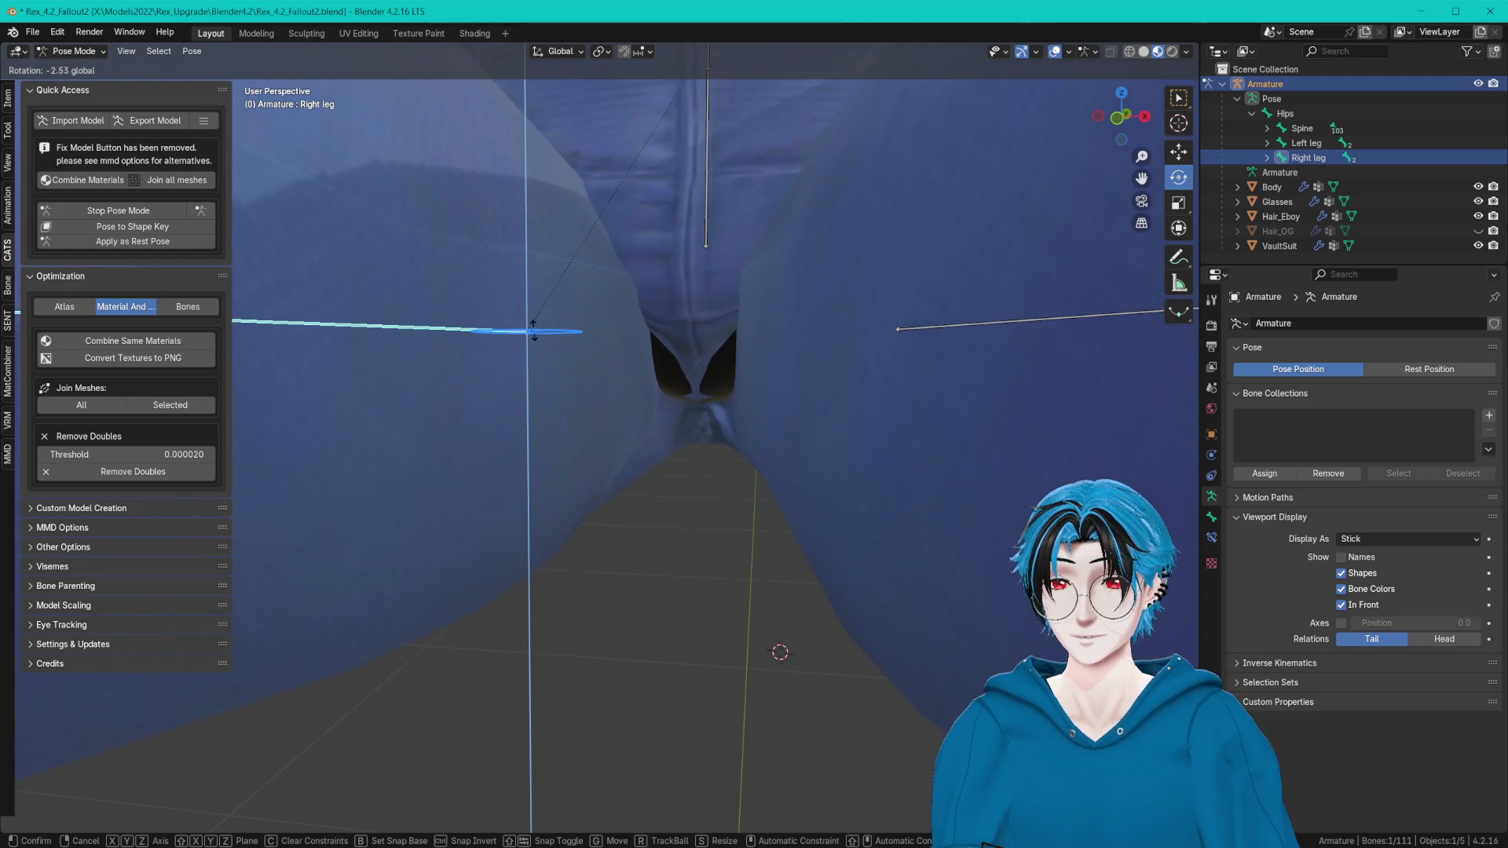
pyautogui.click(541, 332)
pyautogui.moveTo(541, 332); pyautogui.dragTo(576, 372, button='middle')
# Rotate the Right leg on Z again, cancel a further rotation and leave Pose Mode for Object Mode.
pyautogui.press('r')
pyautogui.press('z')
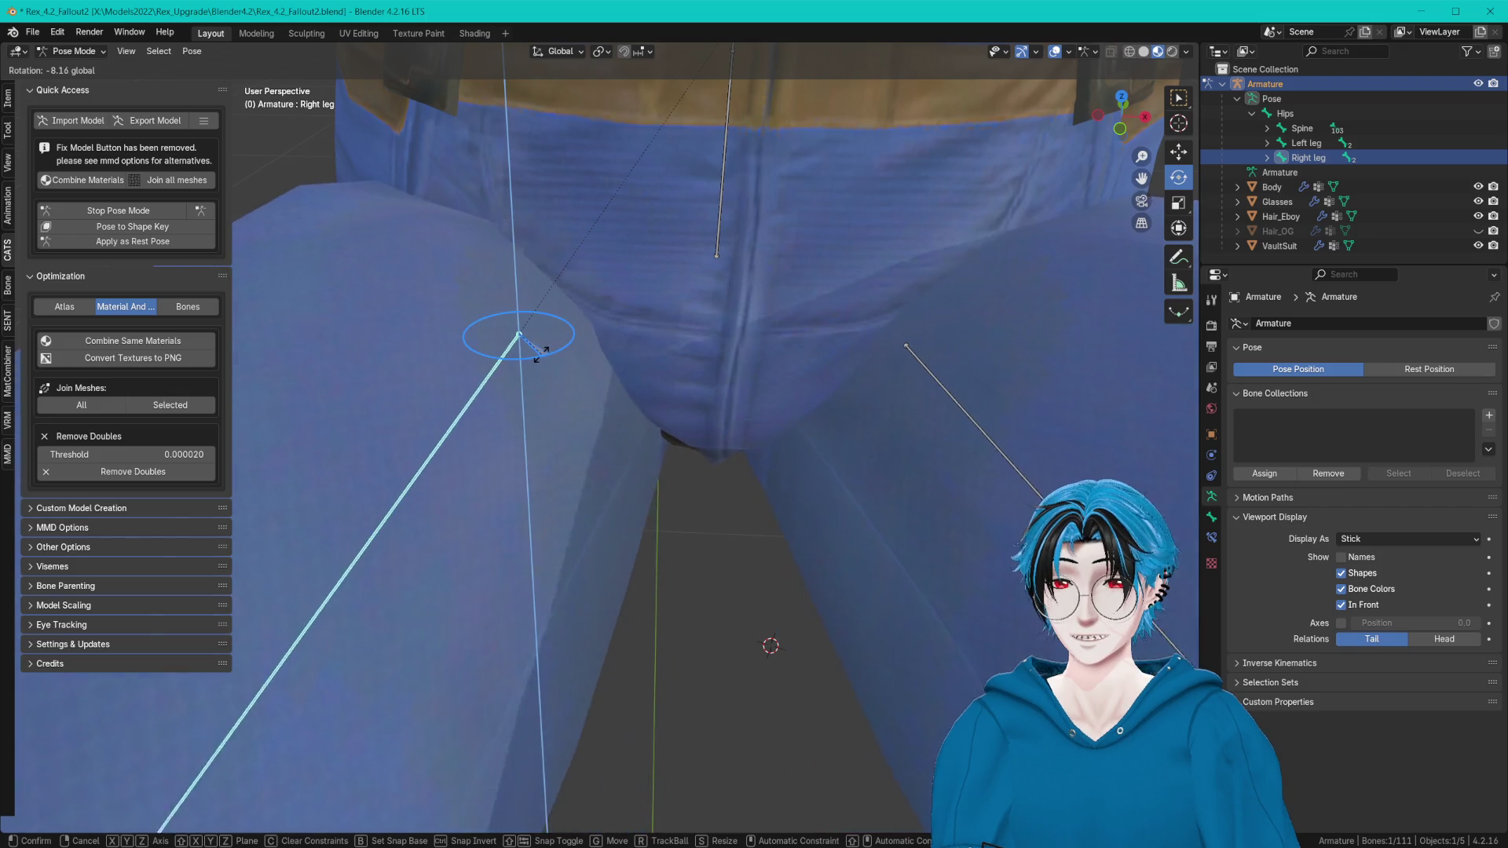
pyautogui.click(506, 318)
pyautogui.press('r')
pyautogui.press('z')
pyautogui.press('Escape')
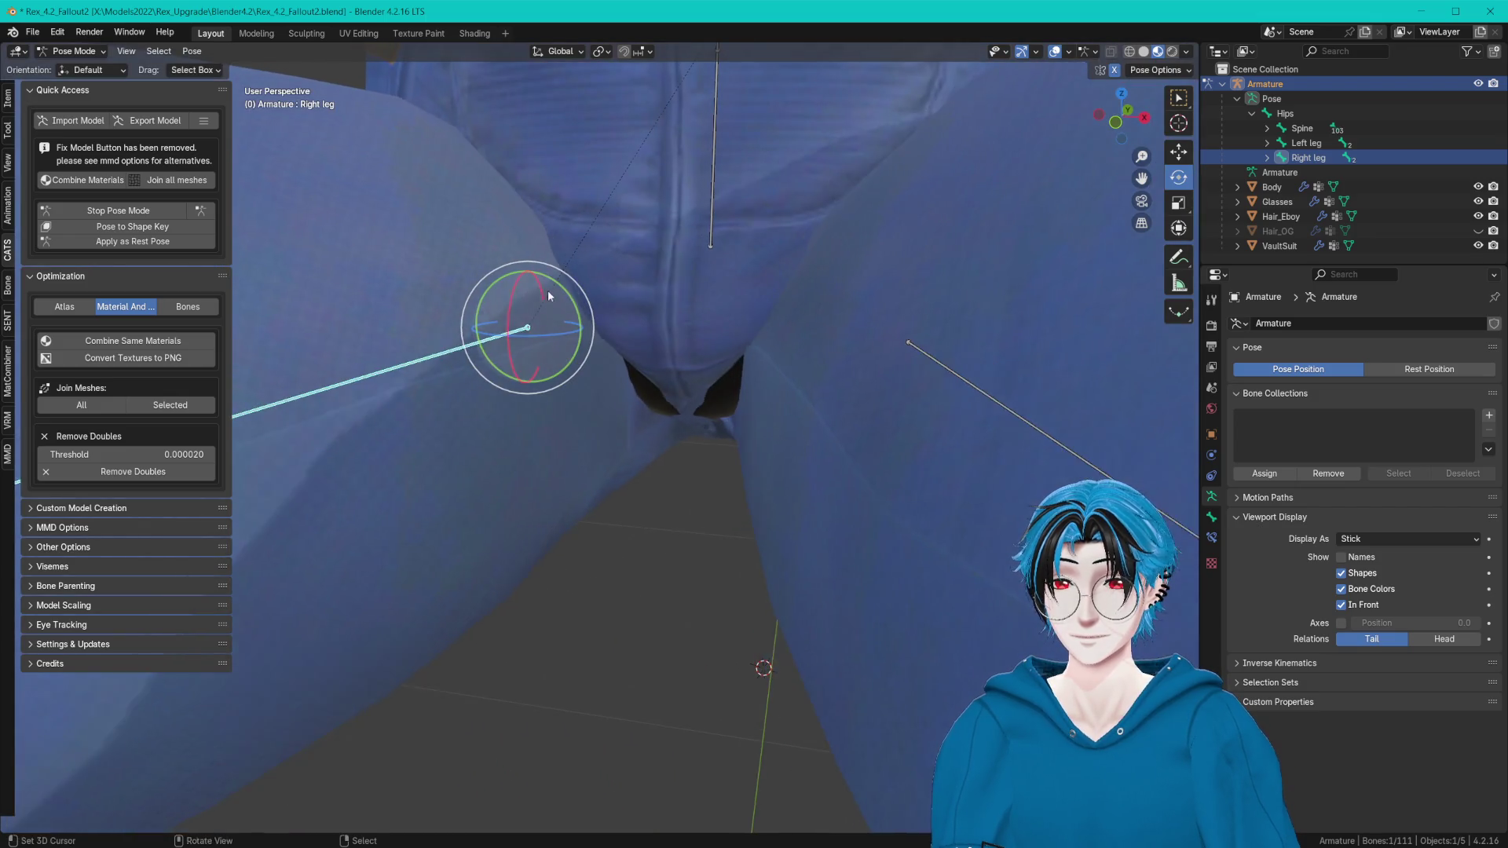
pyautogui.moveTo(507, 316)
pyautogui.mouseDown(button='middle')
pyautogui.moveTo(673, 344)
pyautogui.moveTo(554, 232)
pyautogui.mouseUp(button='middle')
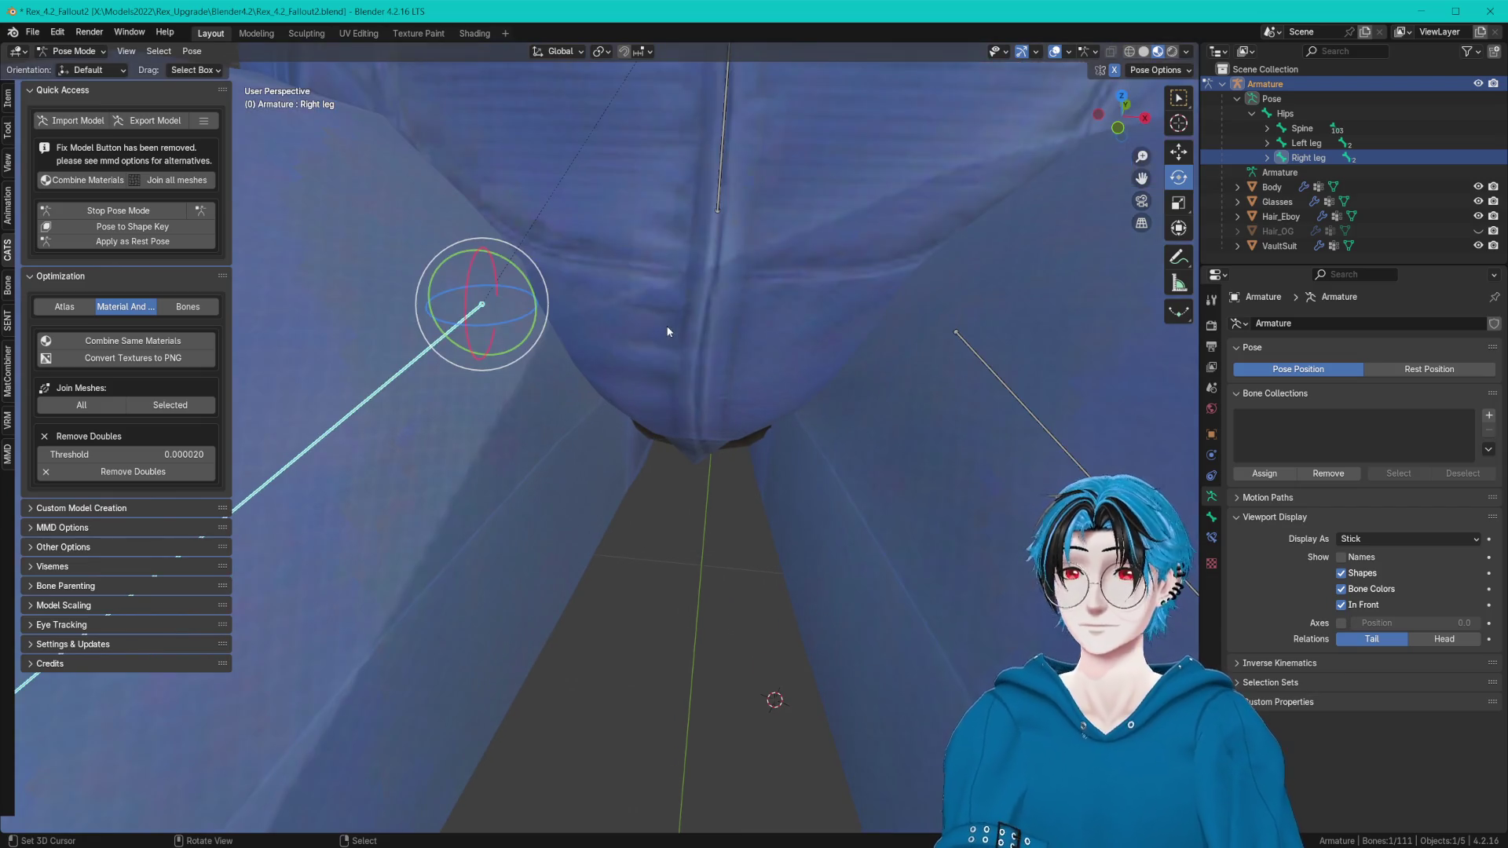
pyautogui.click(74, 51)
# Put the VaultSuit into Weight Paint, save the file and subtract Left leg weight near the crotch gap.
pyautogui.click(11, 124)
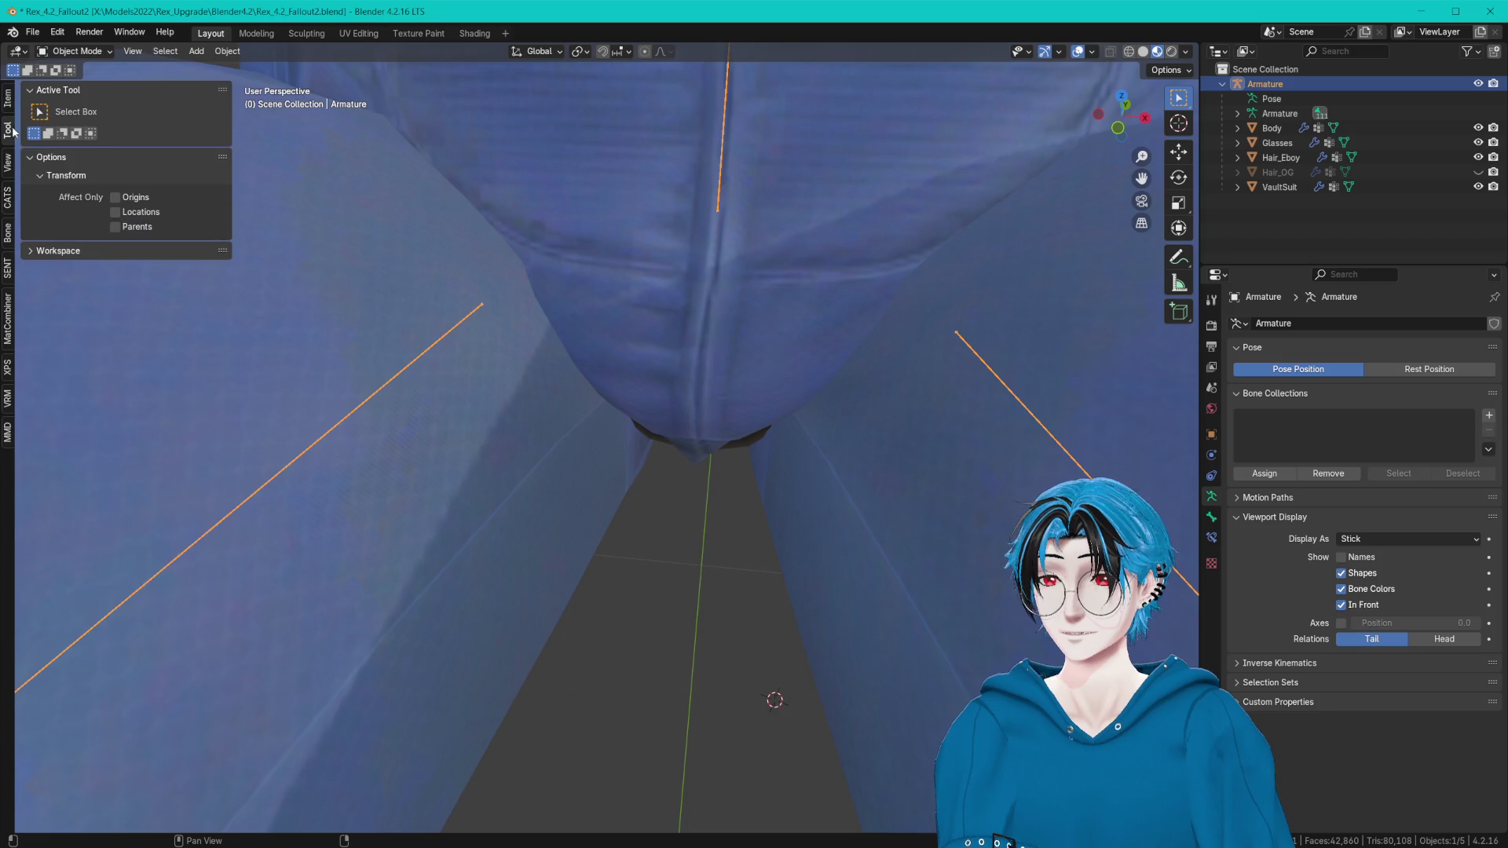
pyautogui.click(696, 186)
pyautogui.click(77, 51)
pyautogui.click(77, 136)
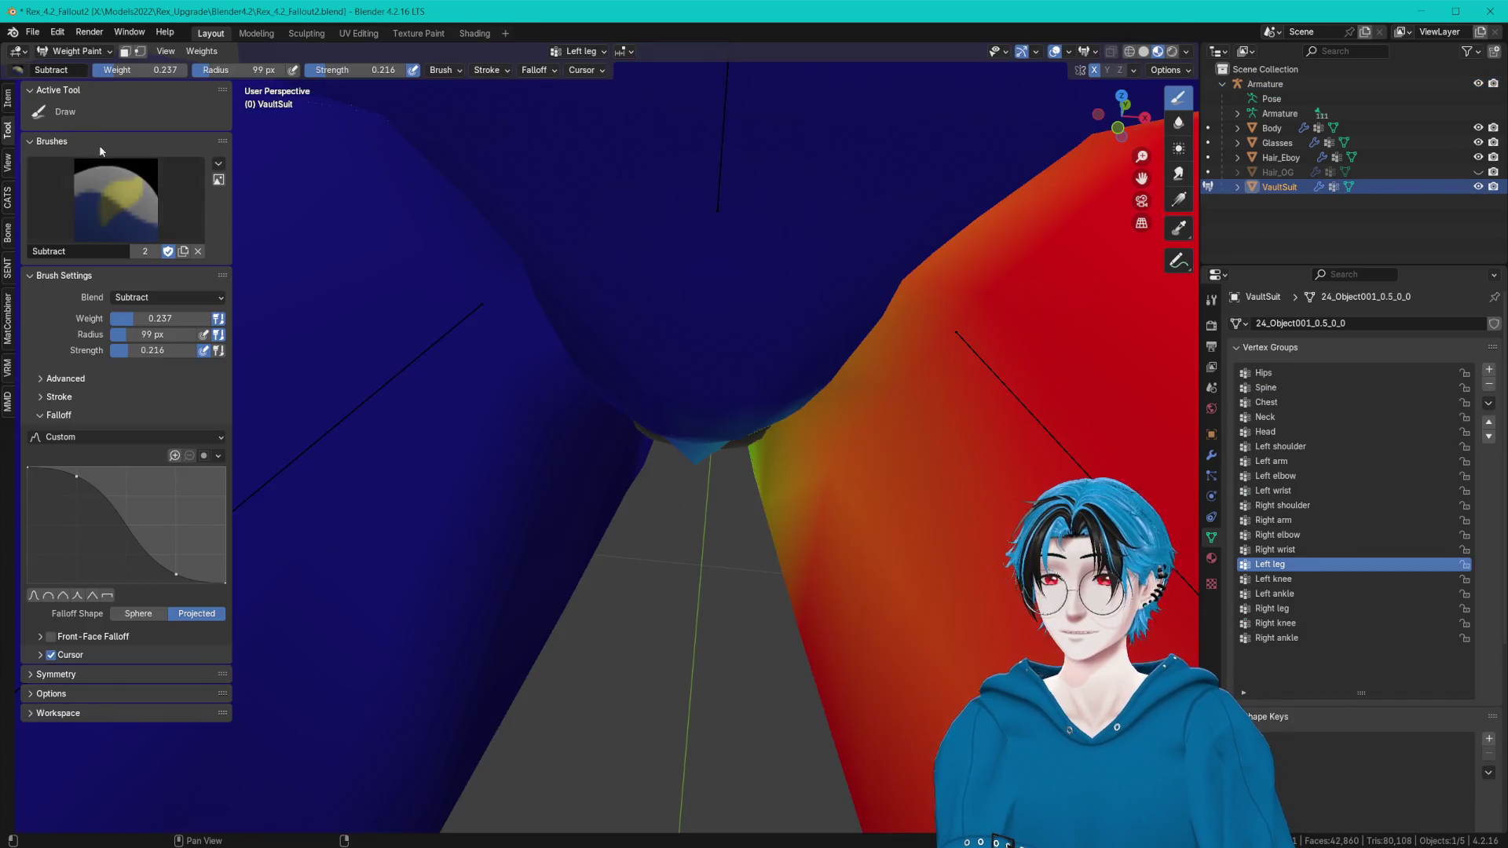
pyautogui.moveTo(543, 294); pyautogui.dragTo(639, 237, button='middle')
pyautogui.hotkey('ctrl', 's')
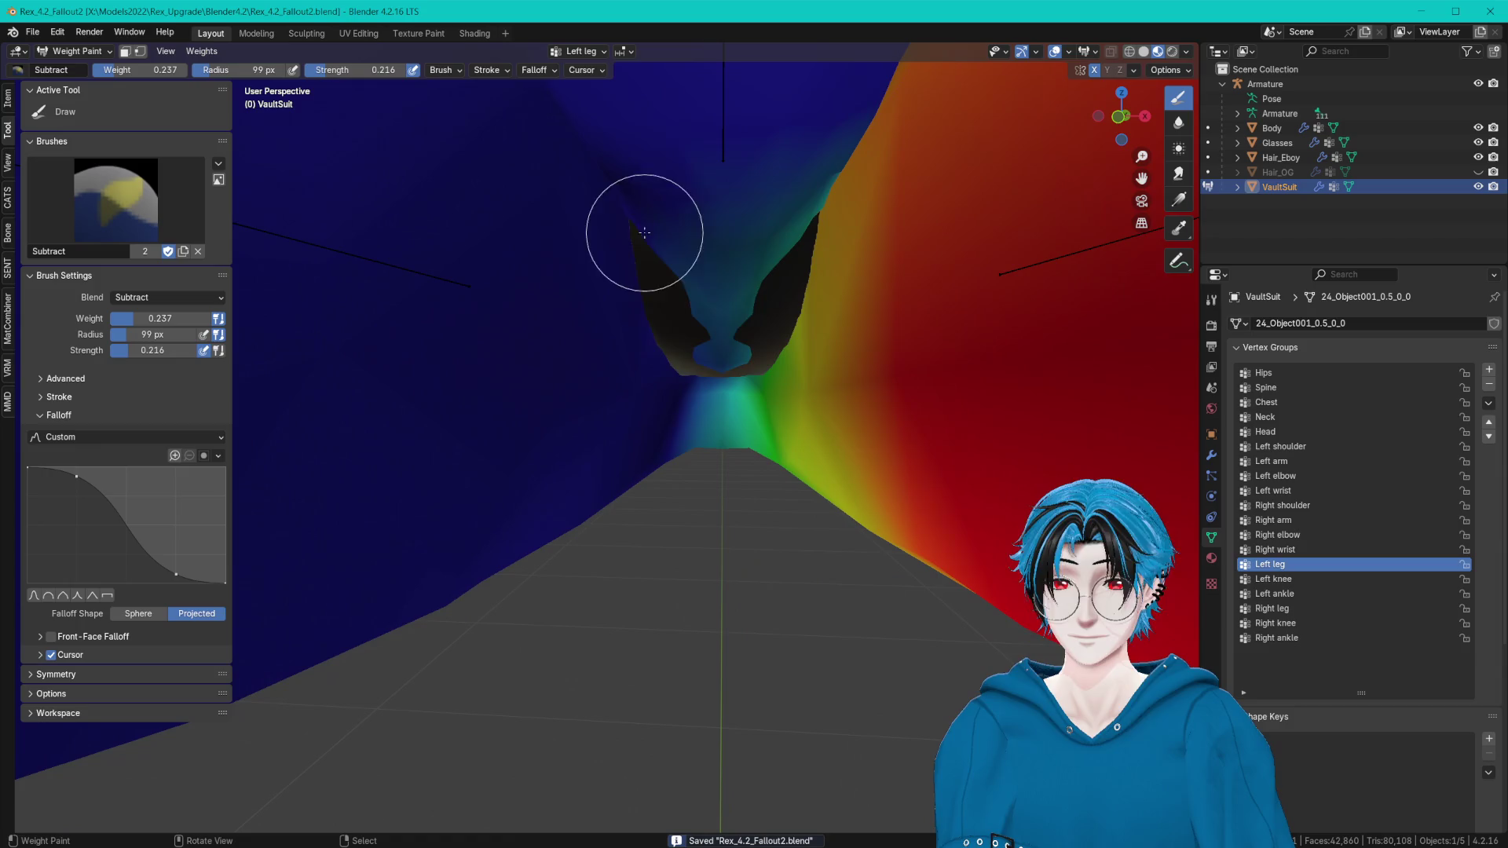
pyautogui.moveTo(717, 320); pyautogui.dragTo(731, 374, button='middle')
pyautogui.moveTo(730, 375)
pyautogui.mouseDown()
pyautogui.moveTo(789, 380)
pyautogui.moveTo(826, 266)
pyautogui.mouseUp()
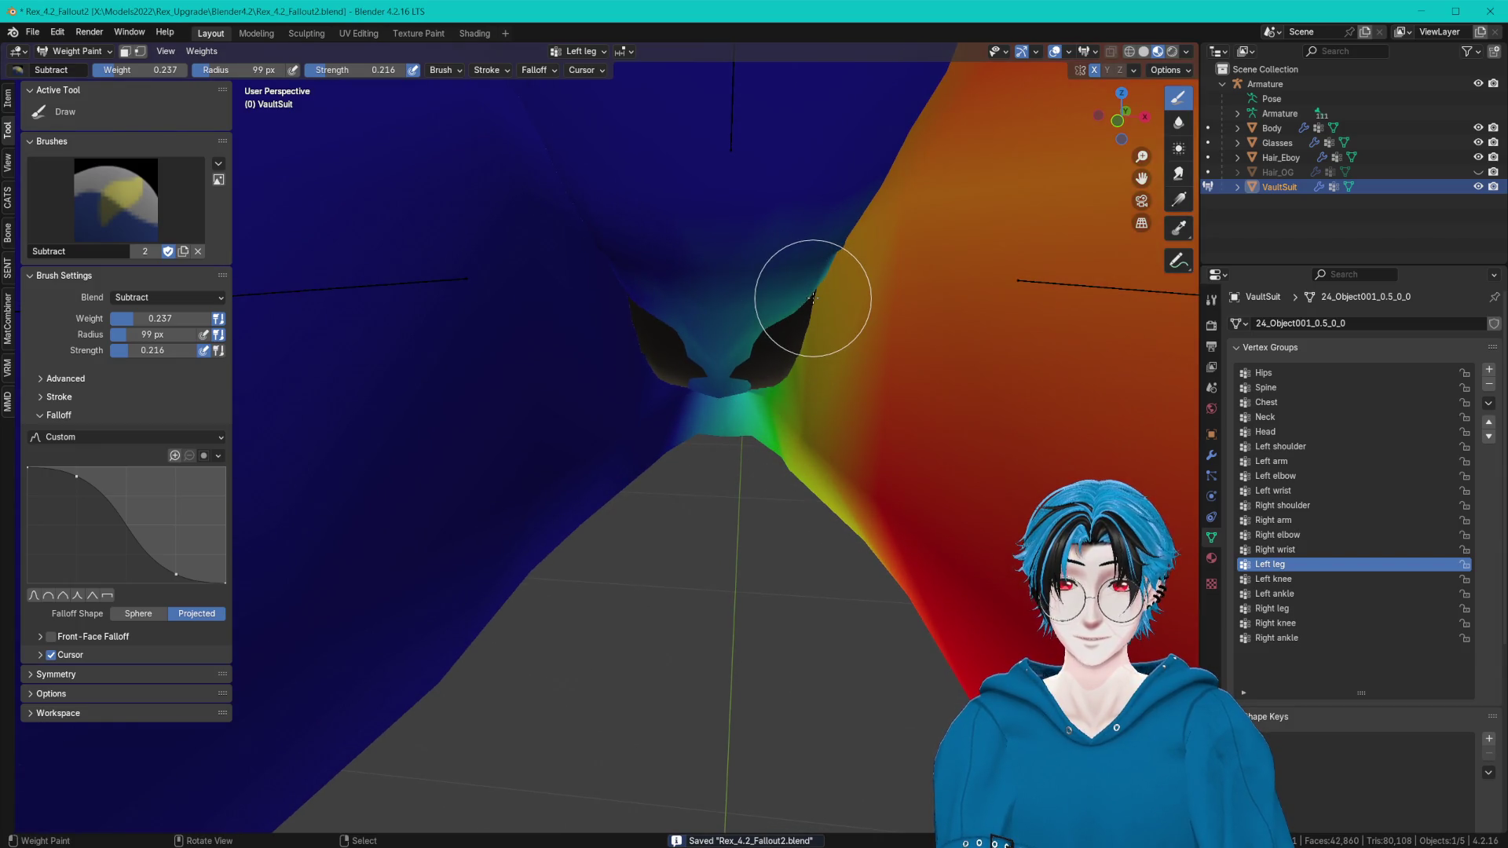
pyautogui.moveTo(817, 204); pyautogui.dragTo(812, 217, button='middle')
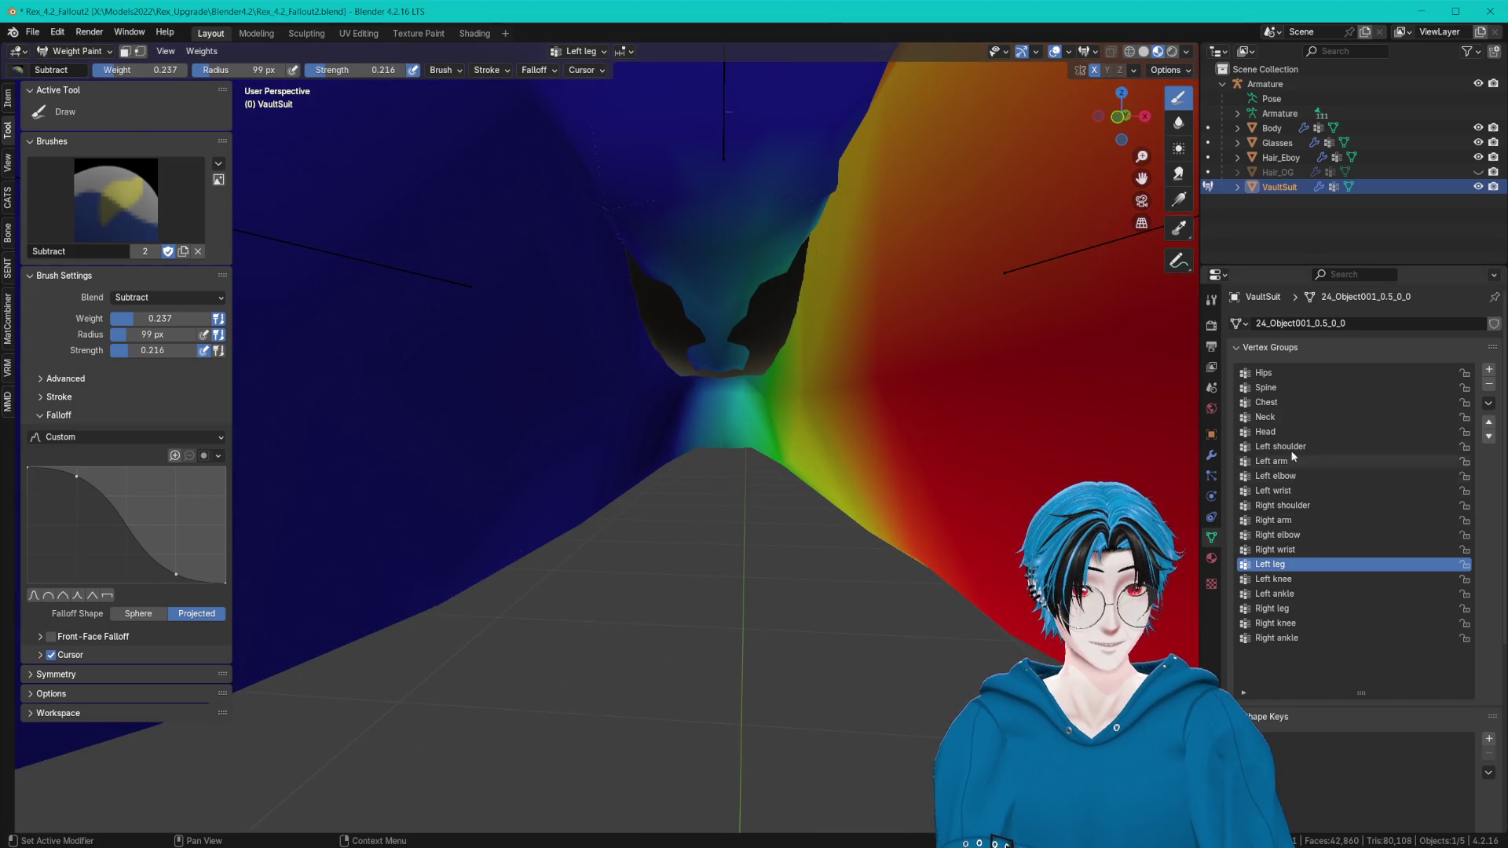
# Trim Hips weight along the crotch edges, then add Hips weight at the black-red boundary with the Add brush.
pyautogui.click(1278, 373)
pyautogui.moveTo(754, 359); pyautogui.dragTo(803, 264)
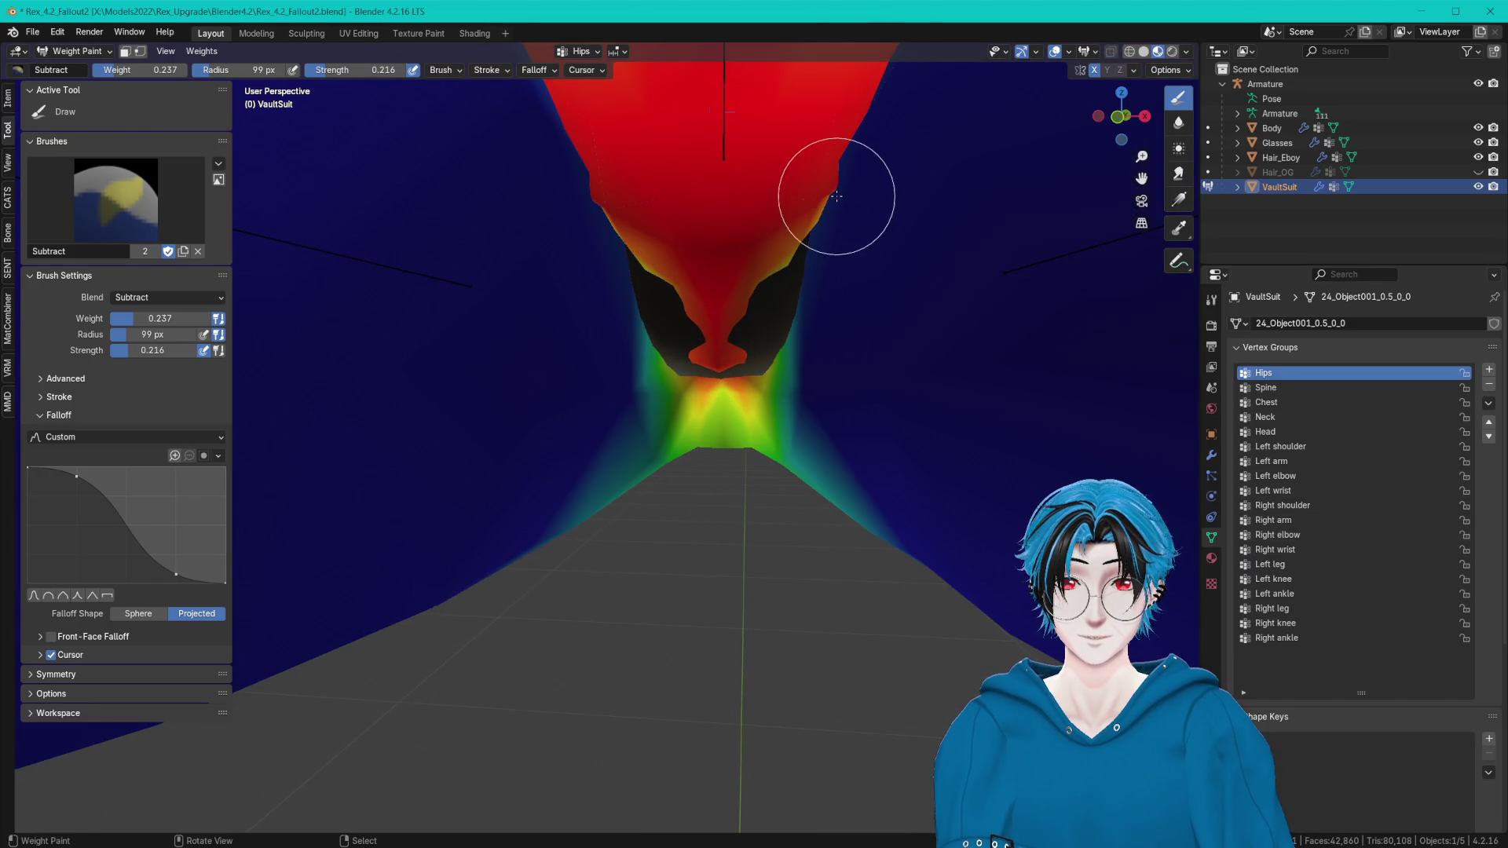
pyautogui.moveTo(835, 195); pyautogui.dragTo(1127, 185)
pyautogui.click(217, 177)
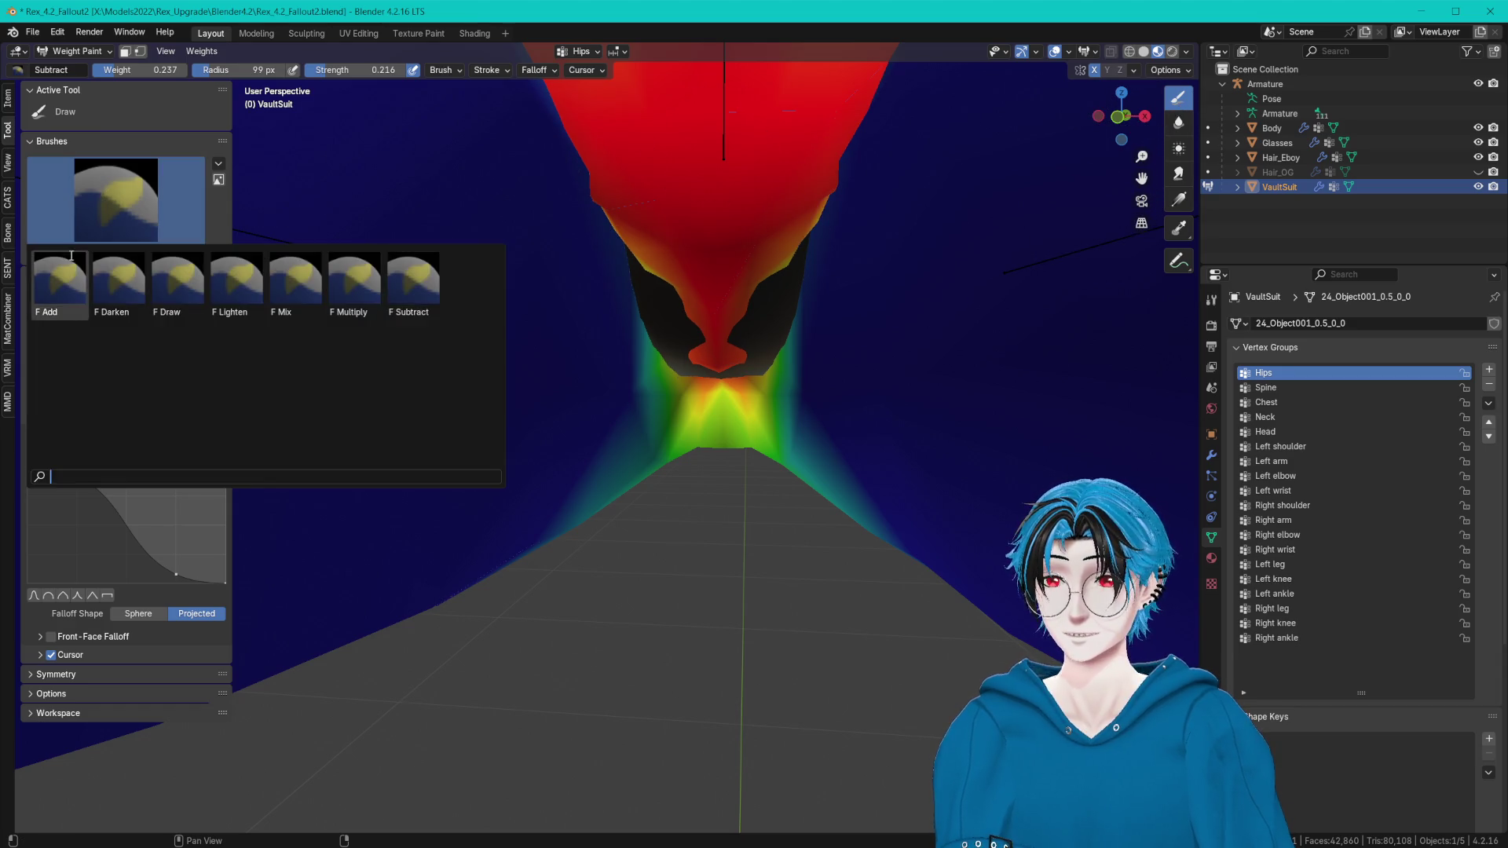
pyautogui.click(71, 283)
pyautogui.moveTo(658, 313); pyautogui.dragTo(679, 327)
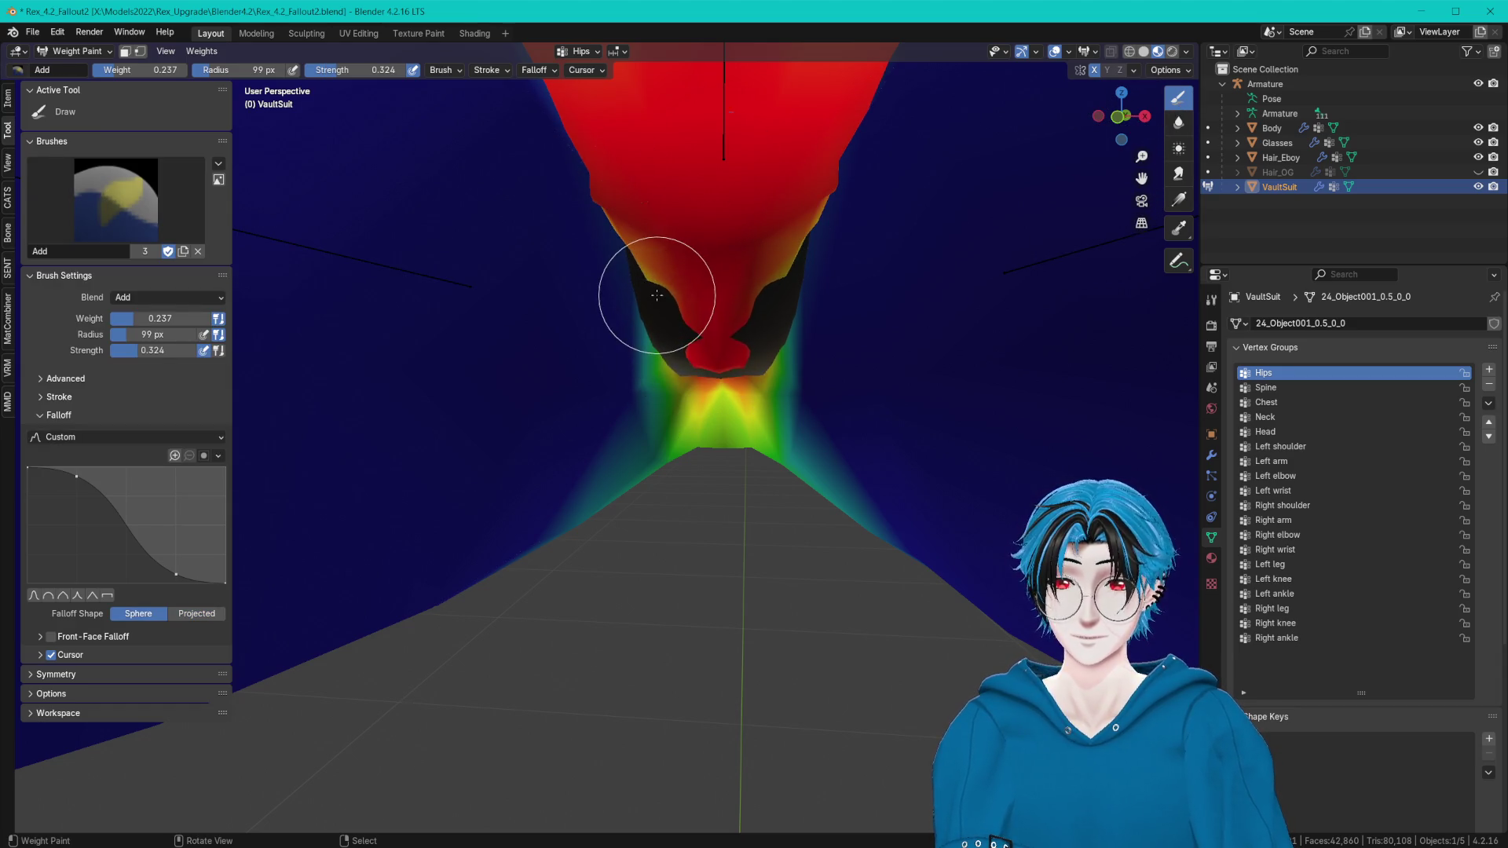
pyautogui.moveTo(656, 294)
pyautogui.mouseDown(button='middle')
pyautogui.moveTo(704, 400)
pyautogui.moveTo(694, 345)
pyautogui.moveTo(707, 346)
pyautogui.mouseUp(button='middle')
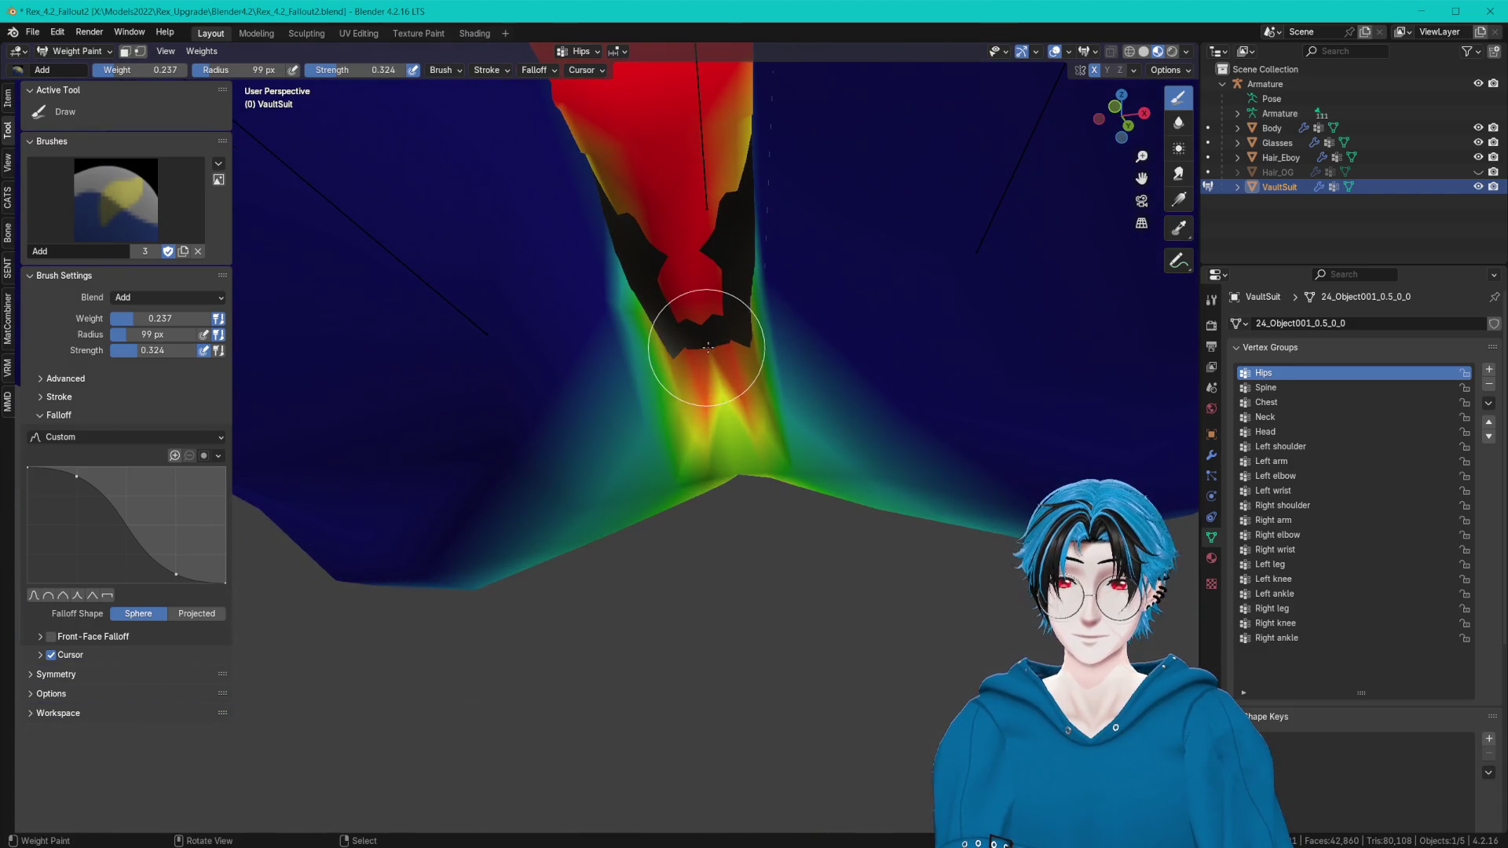
# Blur the Left leg and Hips weights around the crotch seam from a low angle.
pyautogui.click(1287, 563)
pyautogui.moveTo(1095, 448); pyautogui.dragTo(1041, 380, button='middle')
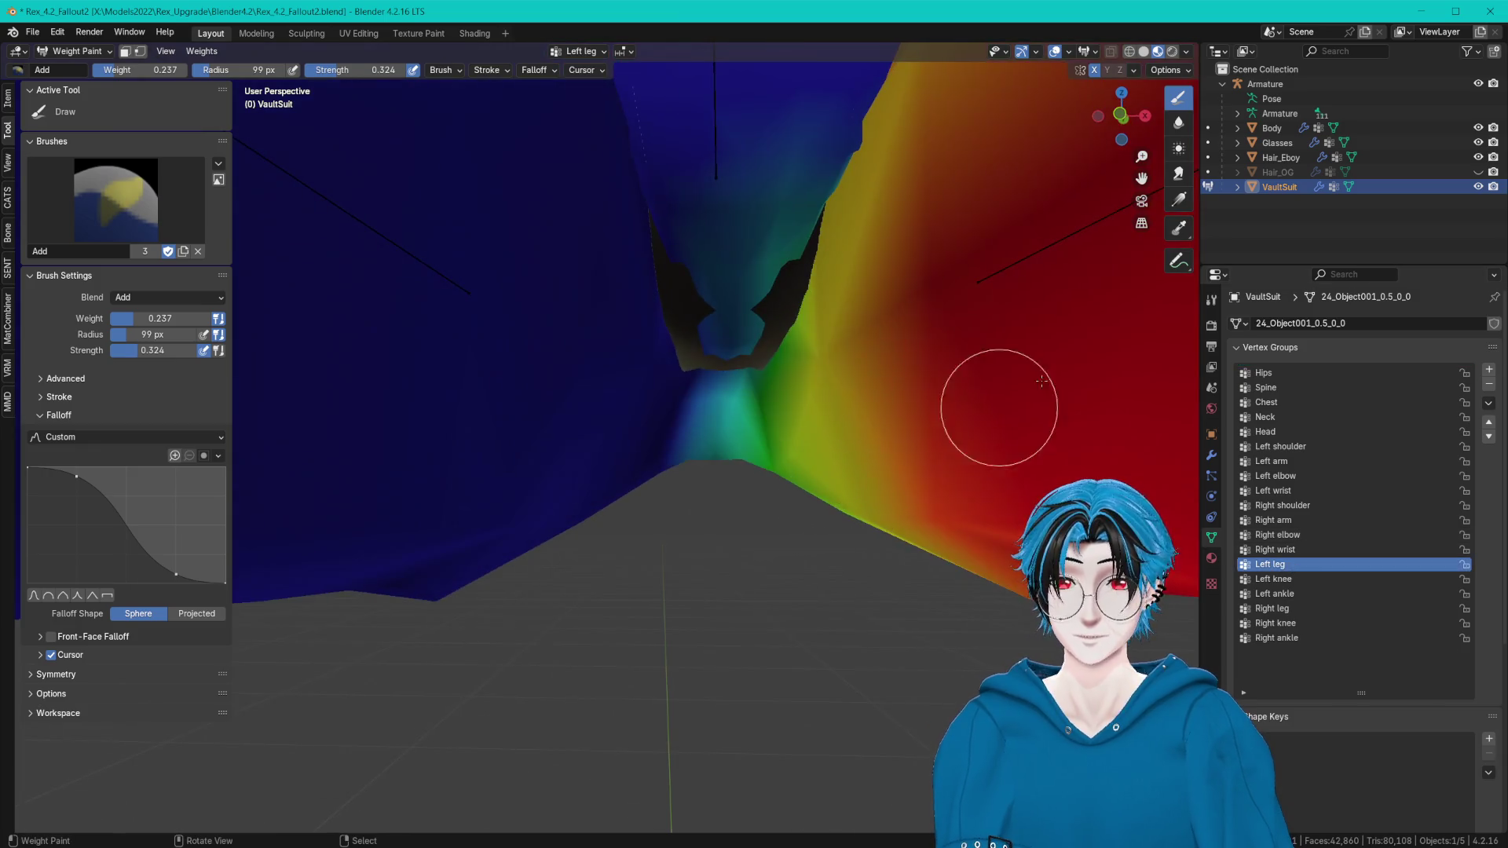
pyautogui.click(1177, 123)
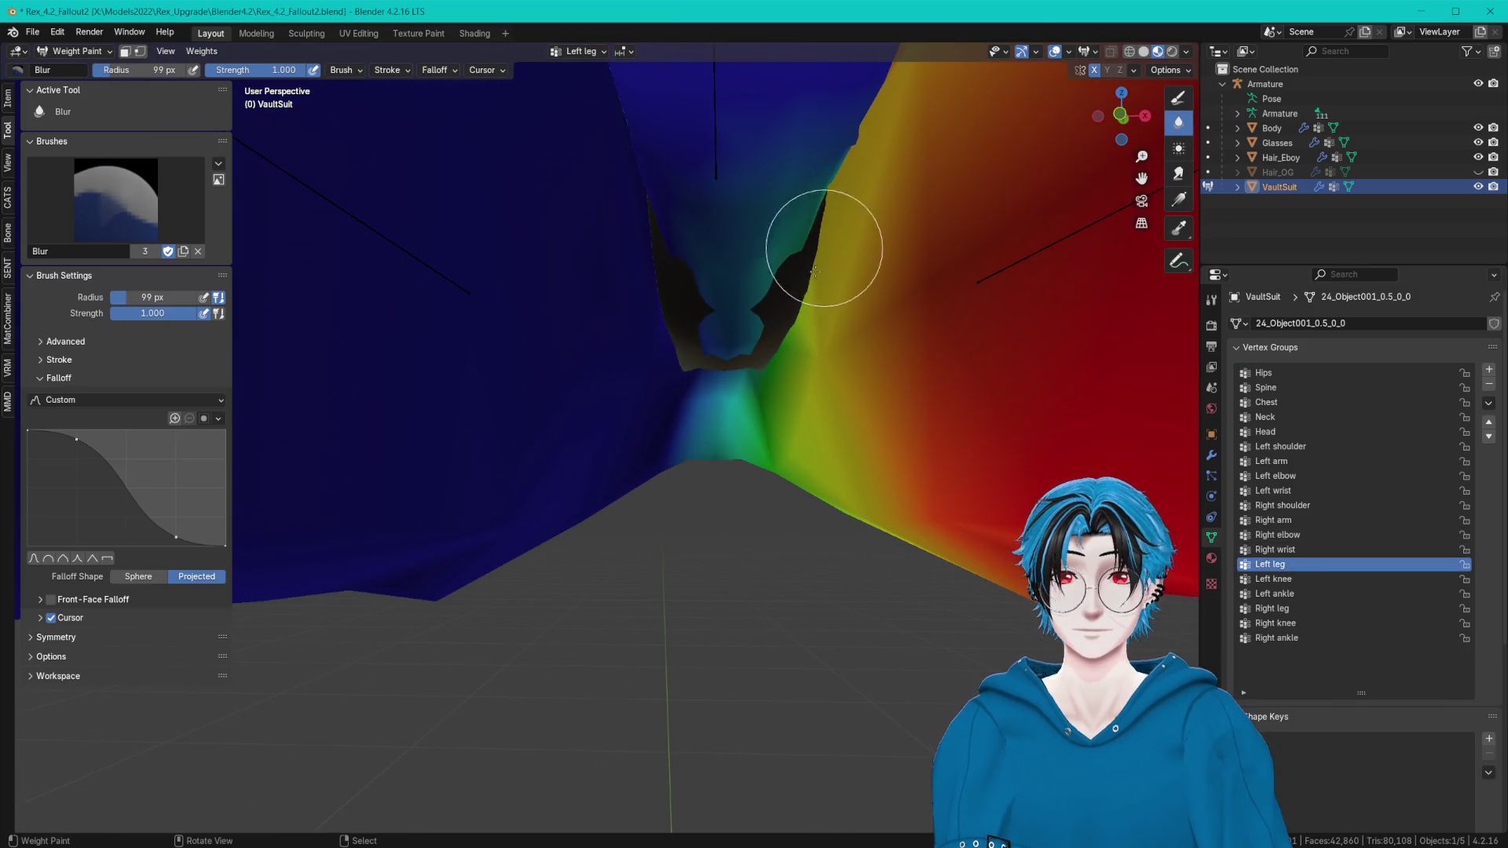
pyautogui.moveTo(863, 110)
pyautogui.mouseDown(button='middle')
pyautogui.moveTo(848, 223)
pyautogui.moveTo(703, 420)
pyautogui.mouseUp(button='middle')
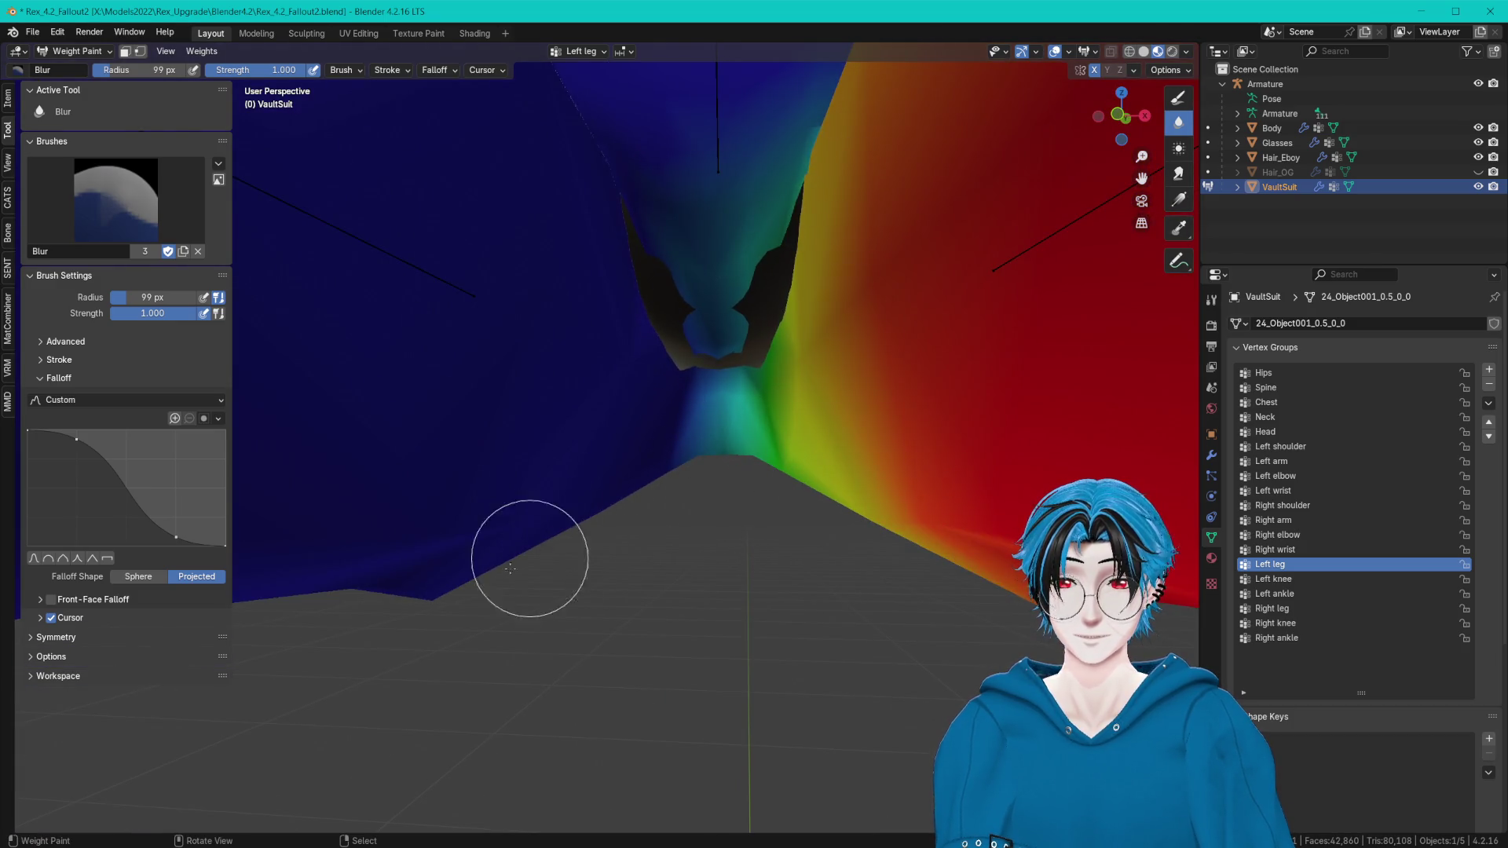
pyautogui.moveTo(547, 637)
pyautogui.mouseDown(button='middle')
pyautogui.moveTo(885, 602)
pyautogui.moveTo(978, 553)
pyautogui.mouseUp(button='middle')
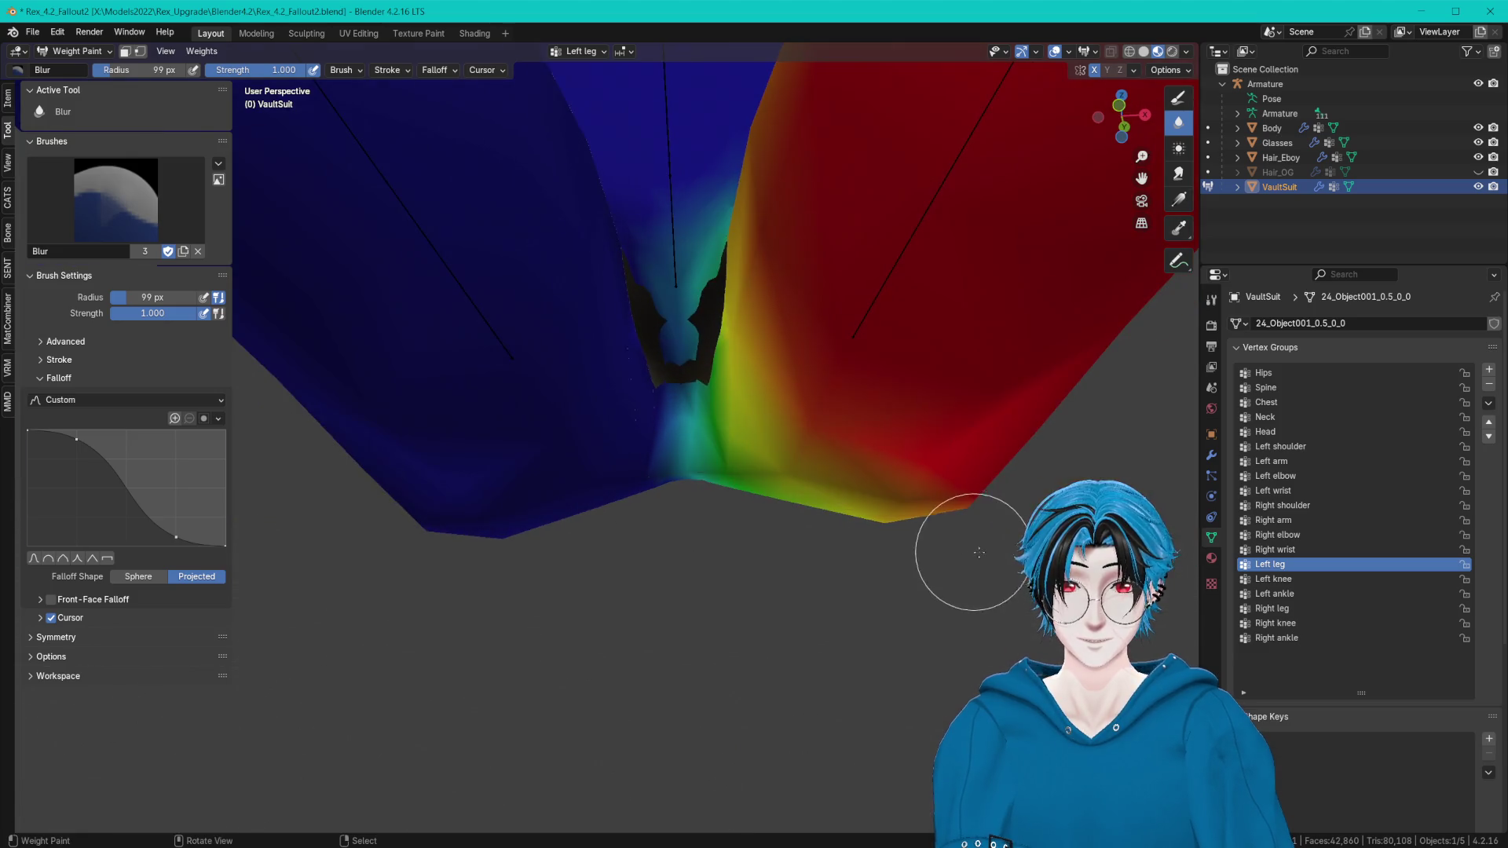
pyautogui.click(1338, 372)
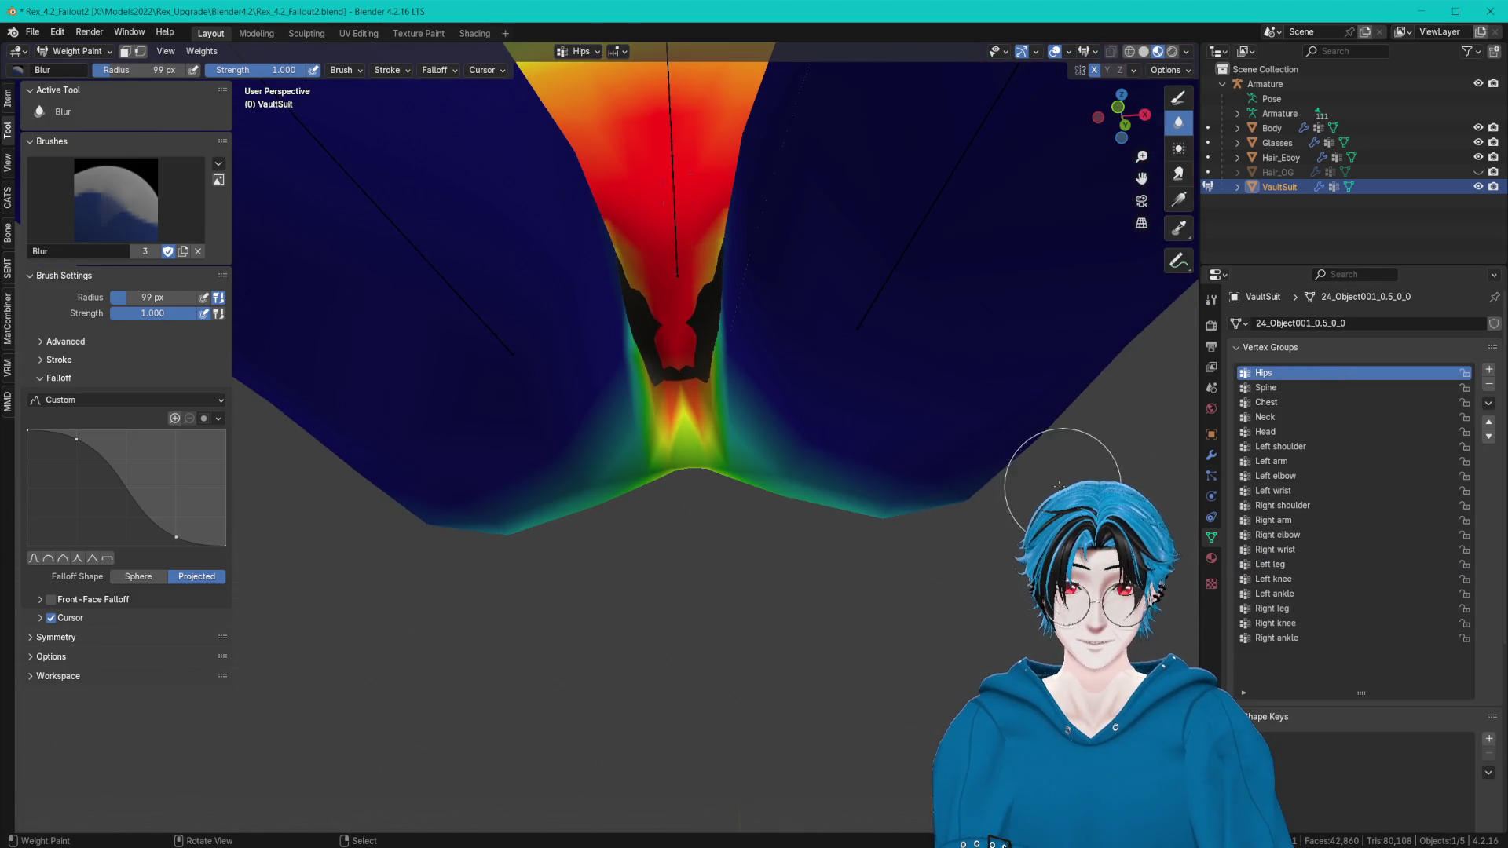
pyautogui.moveTo(1082, 504); pyautogui.dragTo(913, 561, button='middle')
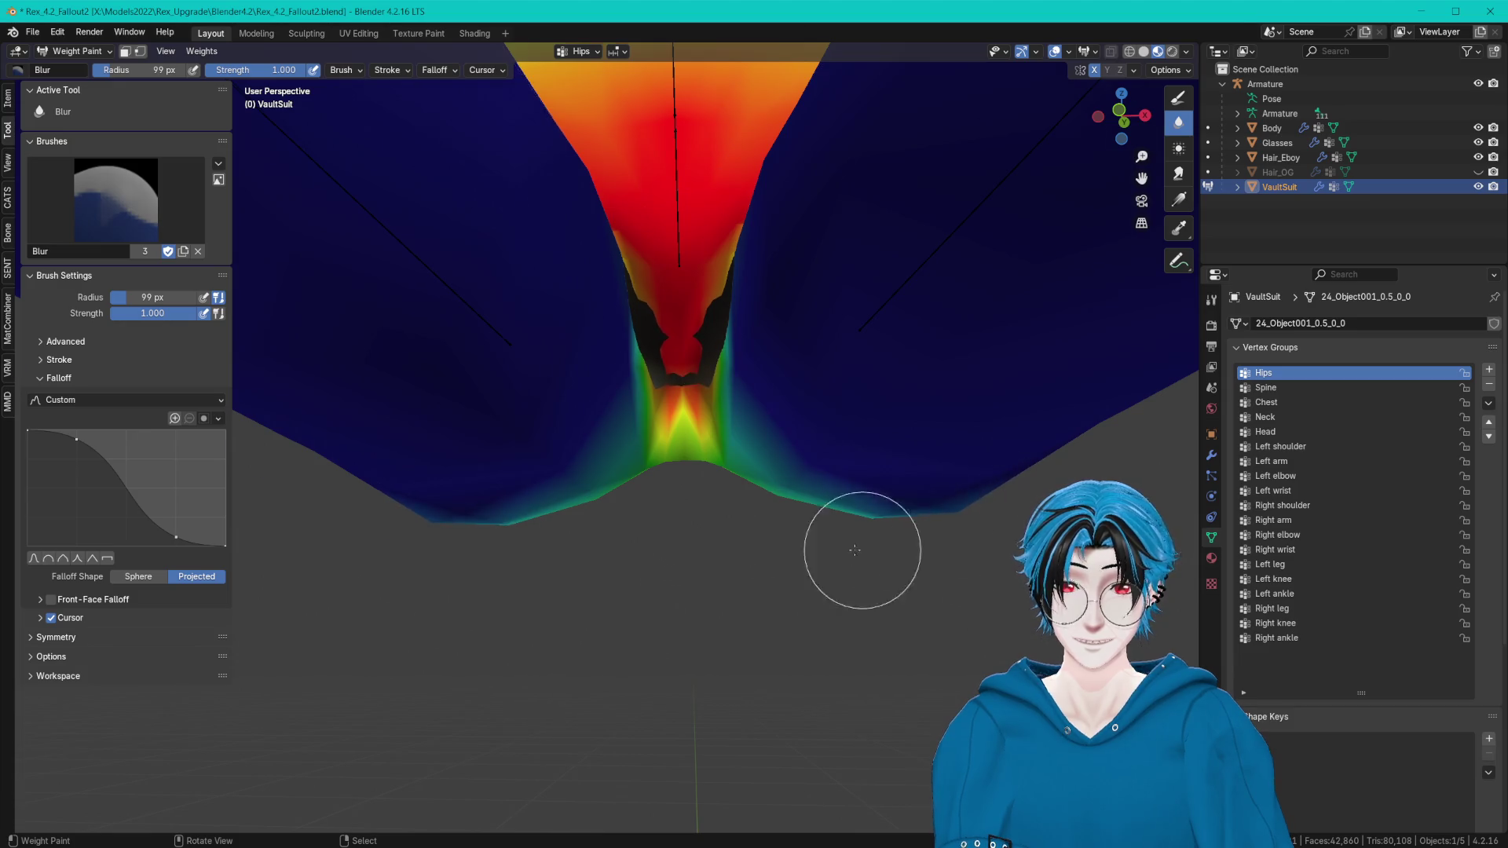
pyautogui.scroll(2, 854, 549)
pyautogui.scroll(3, 767, 219)
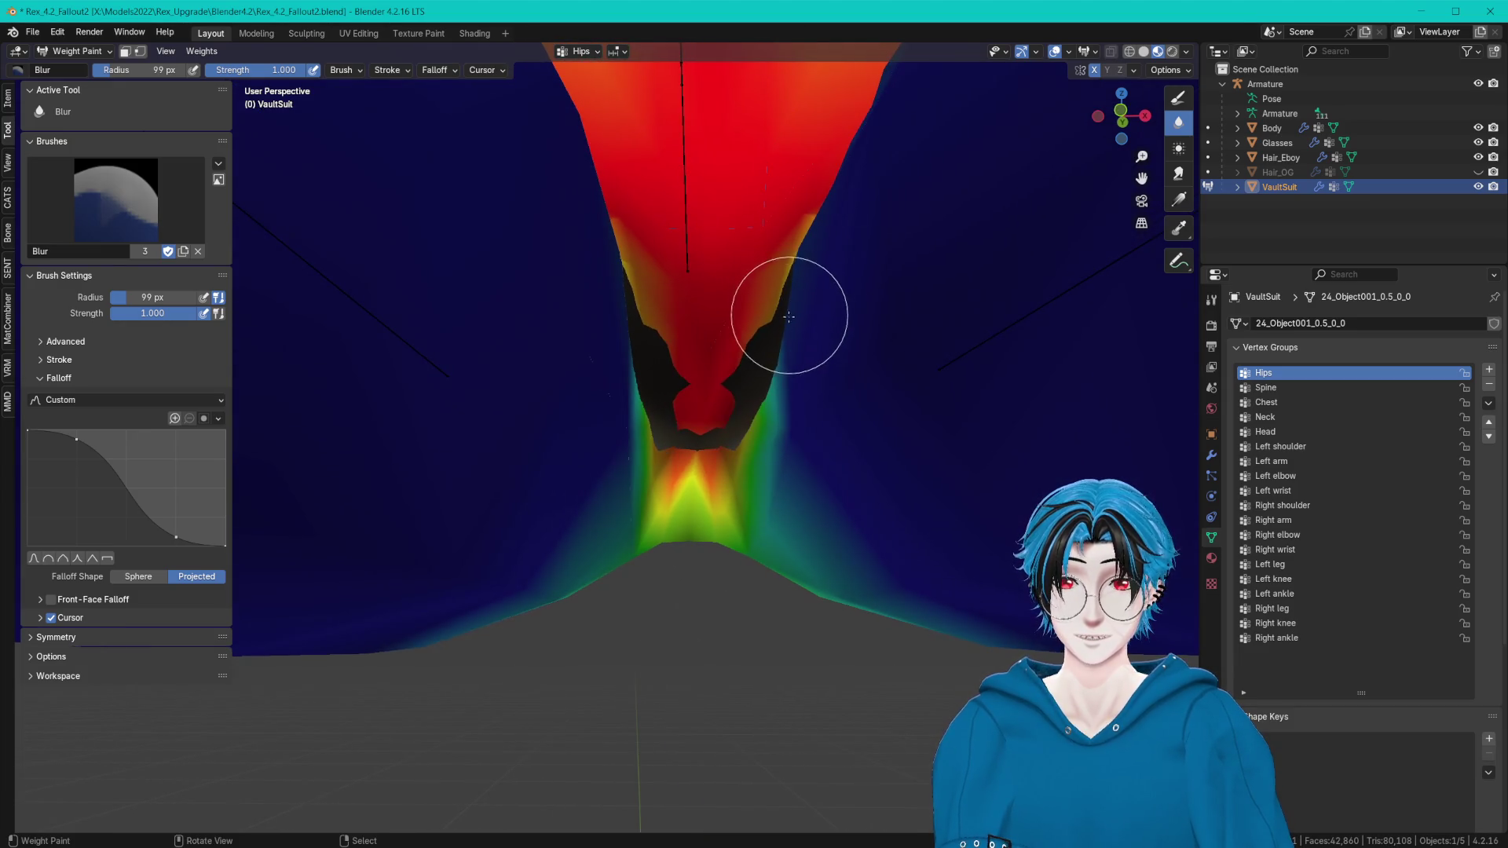
pyautogui.scroll(1, 754, 440)
pyautogui.moveTo(754, 440); pyautogui.dragTo(708, 490)
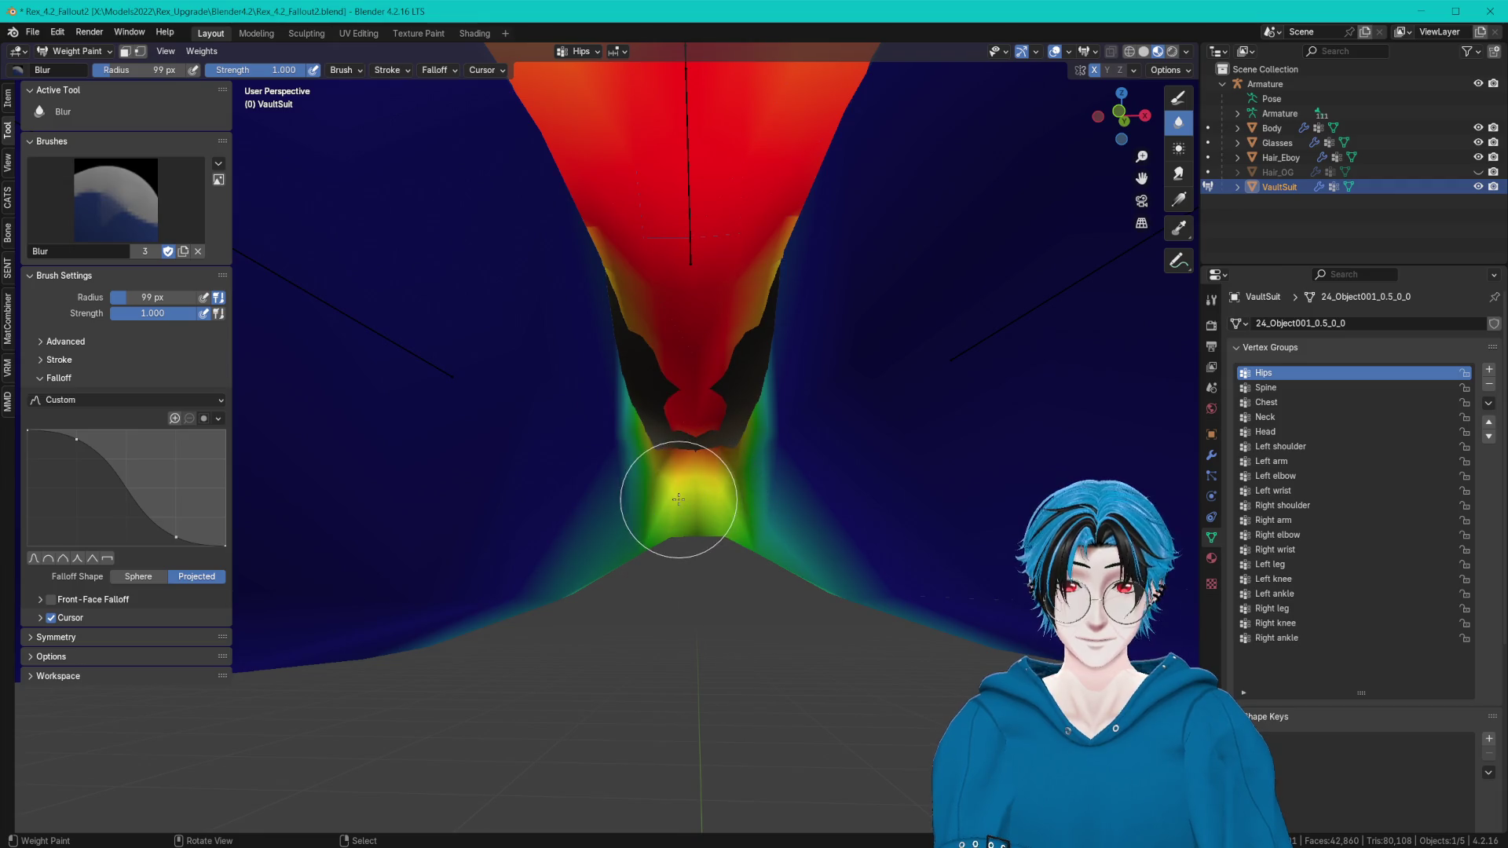
pyautogui.click(1308, 565)
pyautogui.moveTo(942, 435); pyautogui.dragTo(924, 422, button='middle')
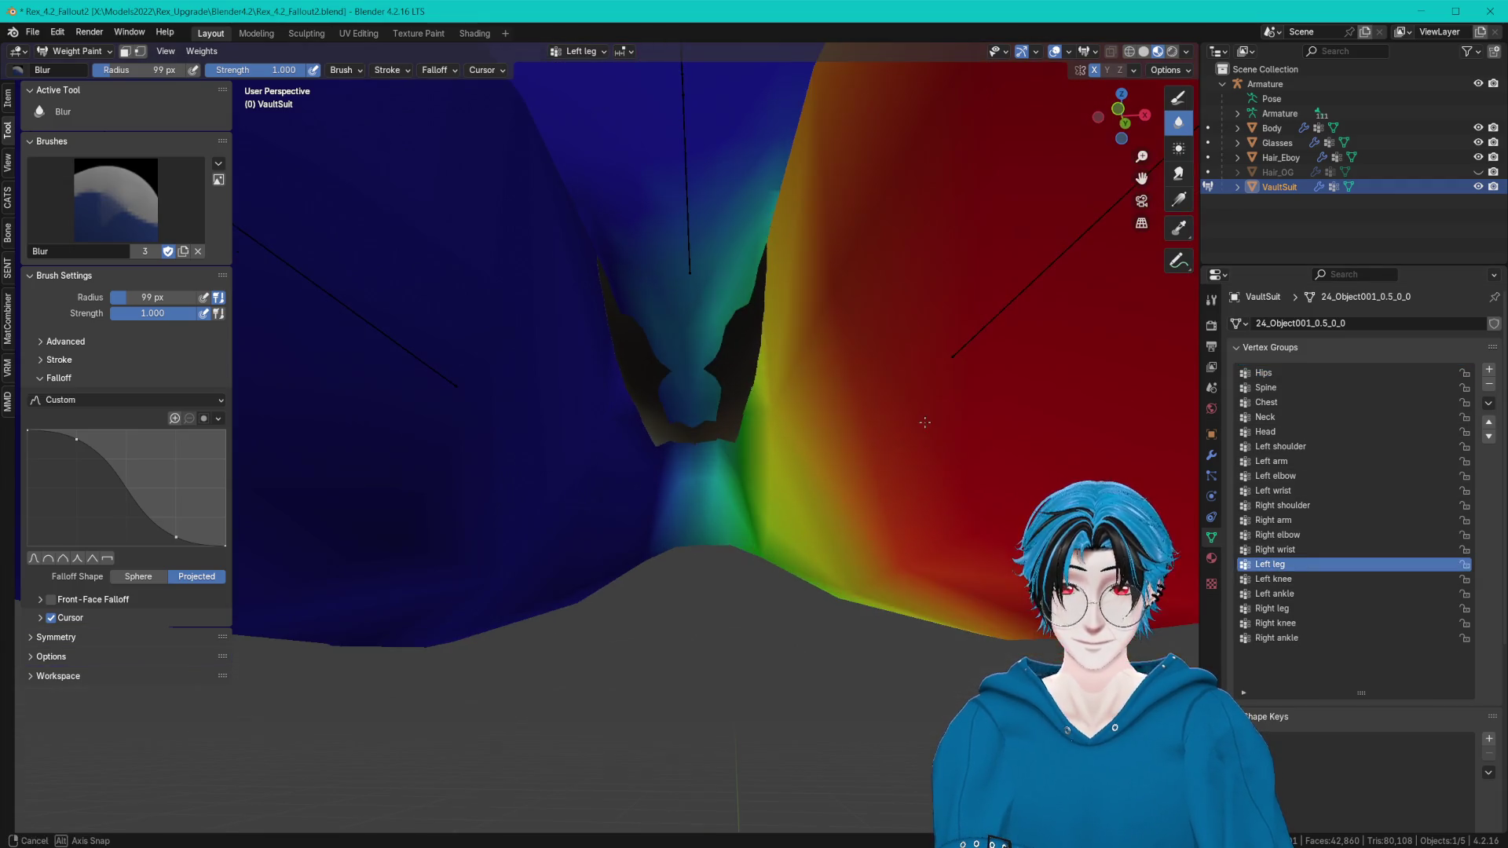
pyautogui.moveTo(713, 417); pyautogui.dragTo(722, 487, button='middle')
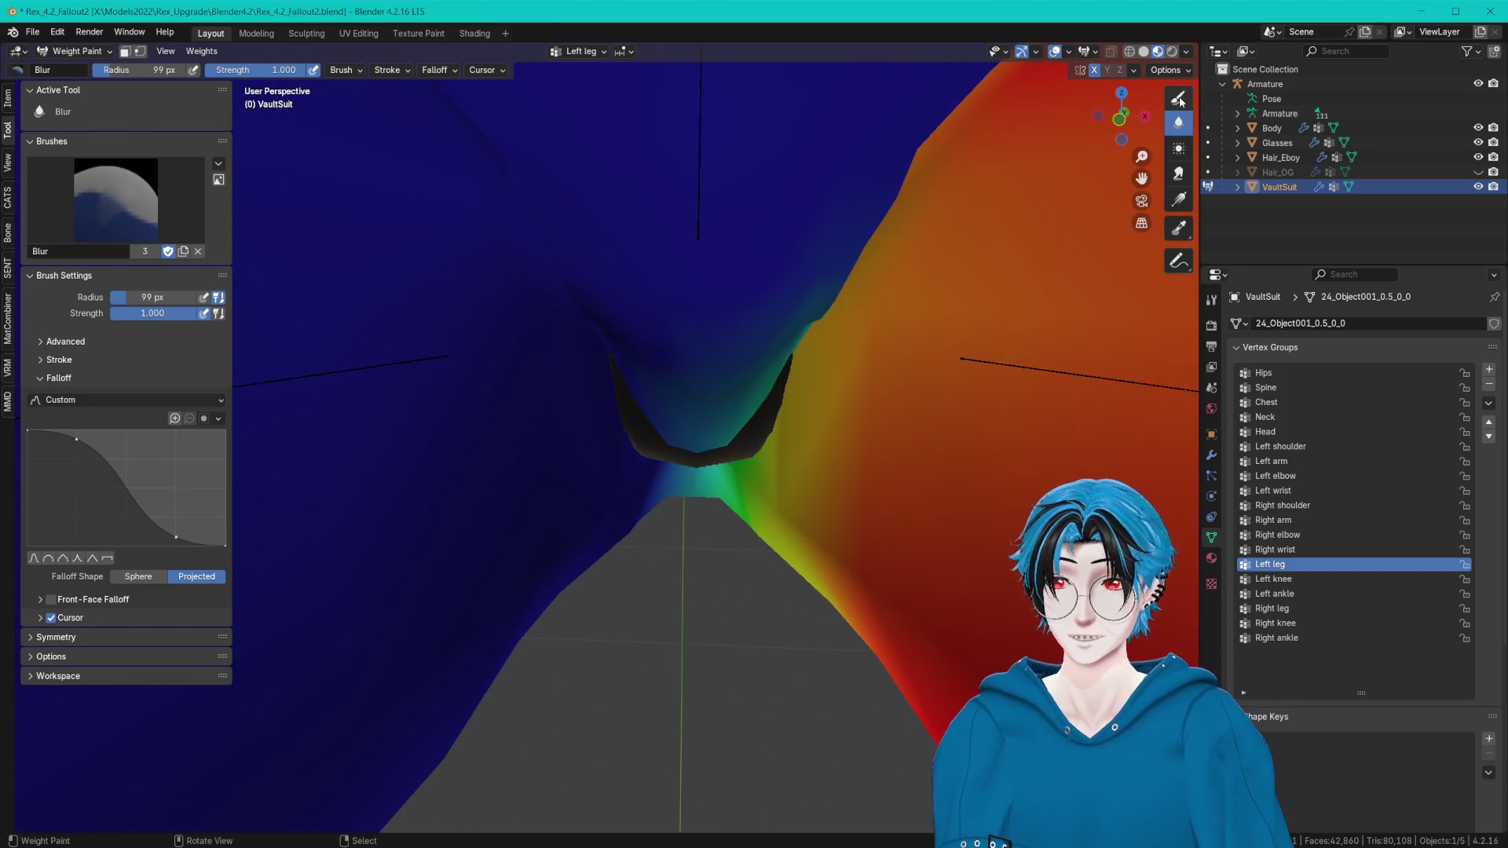
# Switch to the subtractive Draw brush and orbit around the crotch and inner thighs to inspect the Left leg weights.
pyautogui.click(1178, 100)
pyautogui.click(104, 180)
pyautogui.click(406, 279)
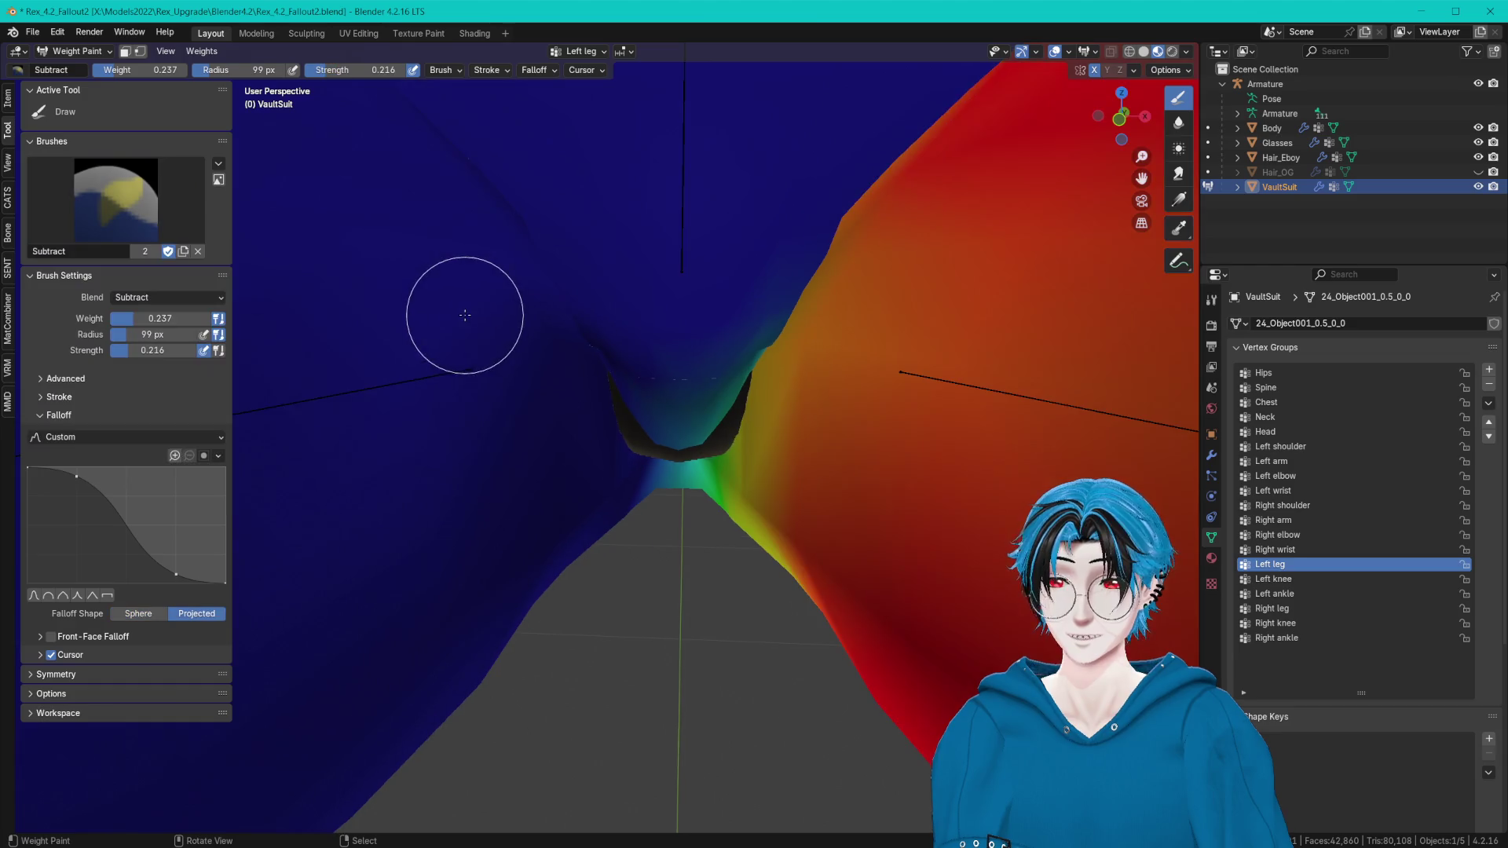
pyautogui.moveTo(465, 314)
pyautogui.mouseDown(button='middle')
pyautogui.moveTo(605, 434)
pyautogui.moveTo(734, 331)
pyautogui.moveTo(829, 357)
pyautogui.mouseUp(button='middle')
pyautogui.moveTo(871, 278); pyautogui.dragTo(815, 275, button='middle')
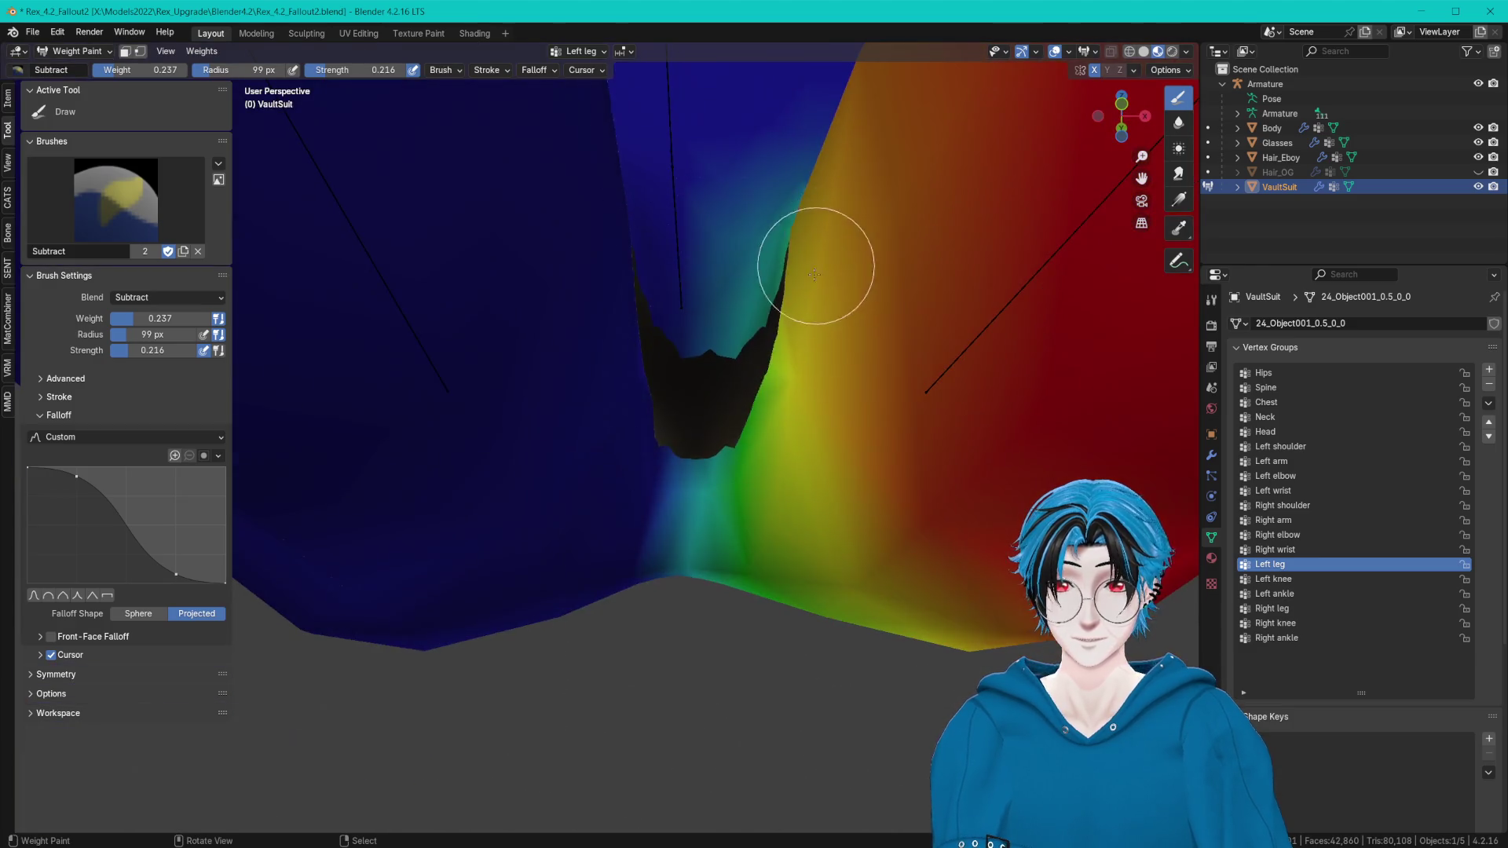
pyautogui.moveTo(705, 451); pyautogui.dragTo(697, 495, button='middle')
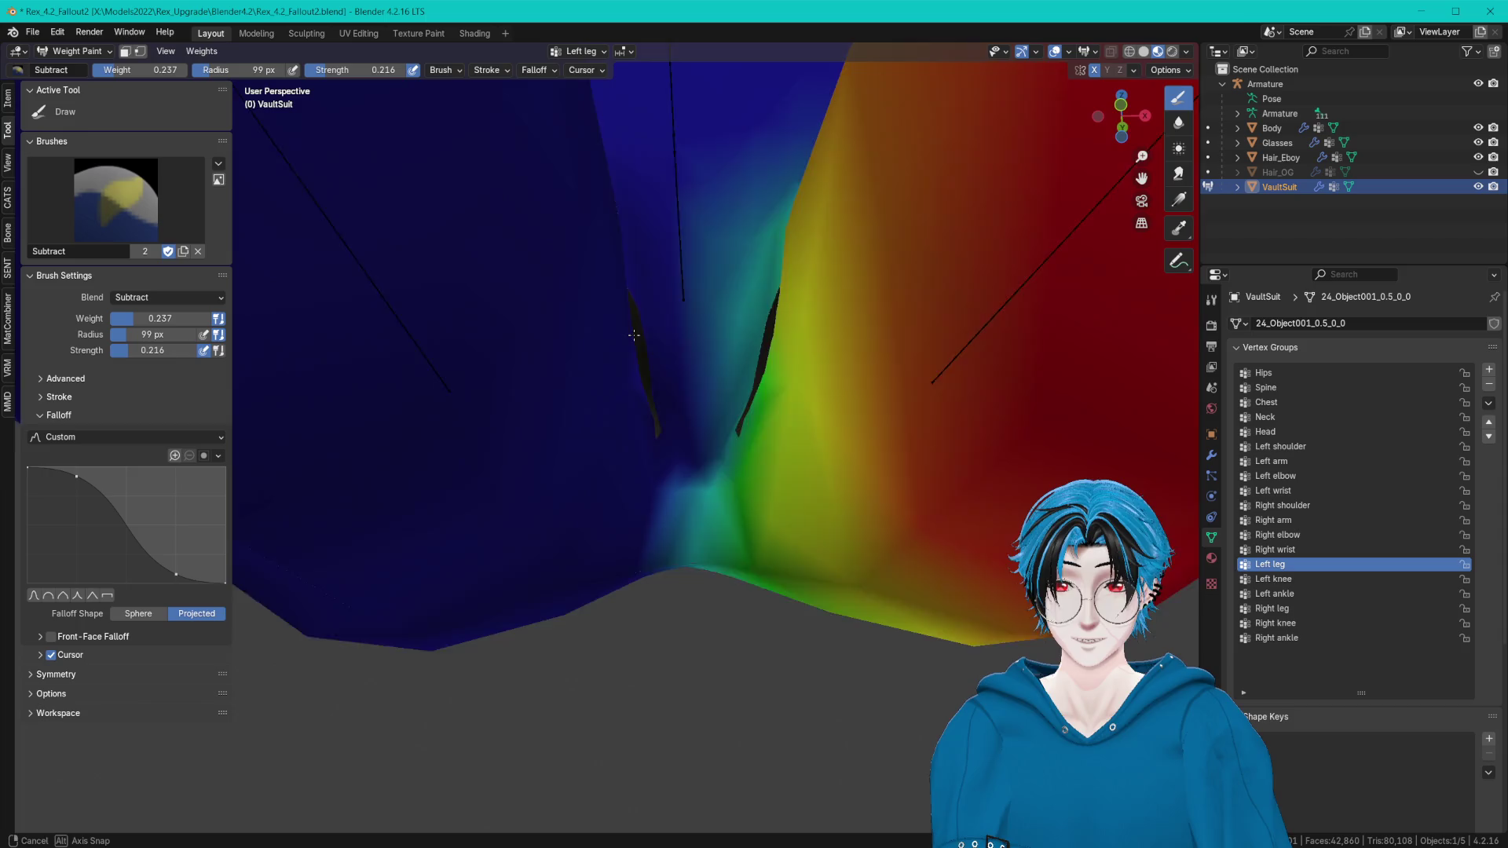
pyautogui.moveTo(739, 426)
pyautogui.mouseDown(button='middle')
pyautogui.moveTo(767, 296)
pyautogui.moveTo(690, 299)
pyautogui.moveTo(773, 376)
pyautogui.mouseUp(button='middle')
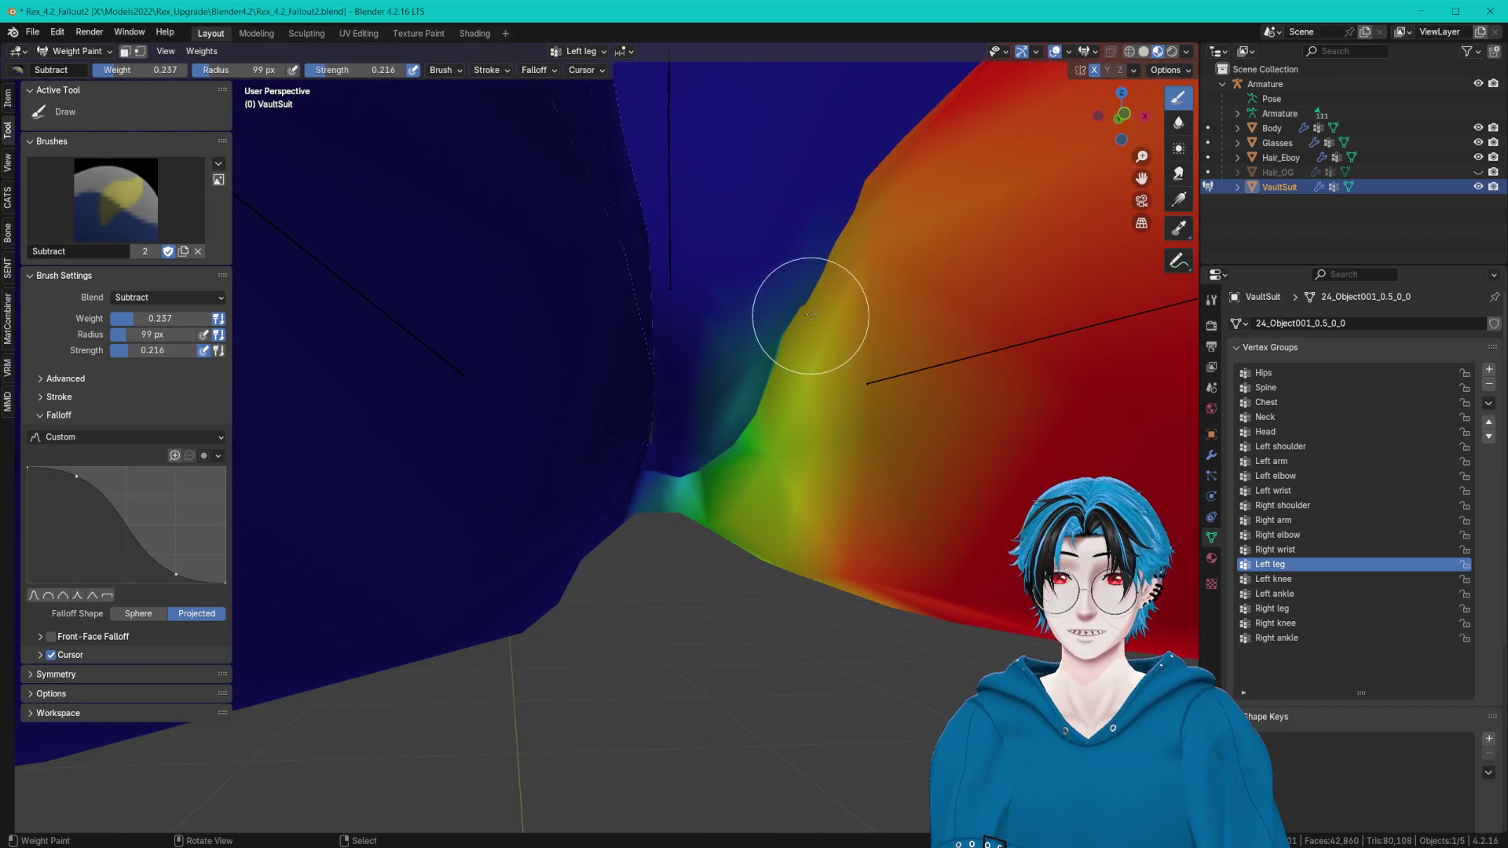
pyautogui.moveTo(810, 315)
pyautogui.mouseDown(button='middle')
pyautogui.moveTo(785, 287)
pyautogui.moveTo(756, 316)
pyautogui.mouseUp(button='middle')
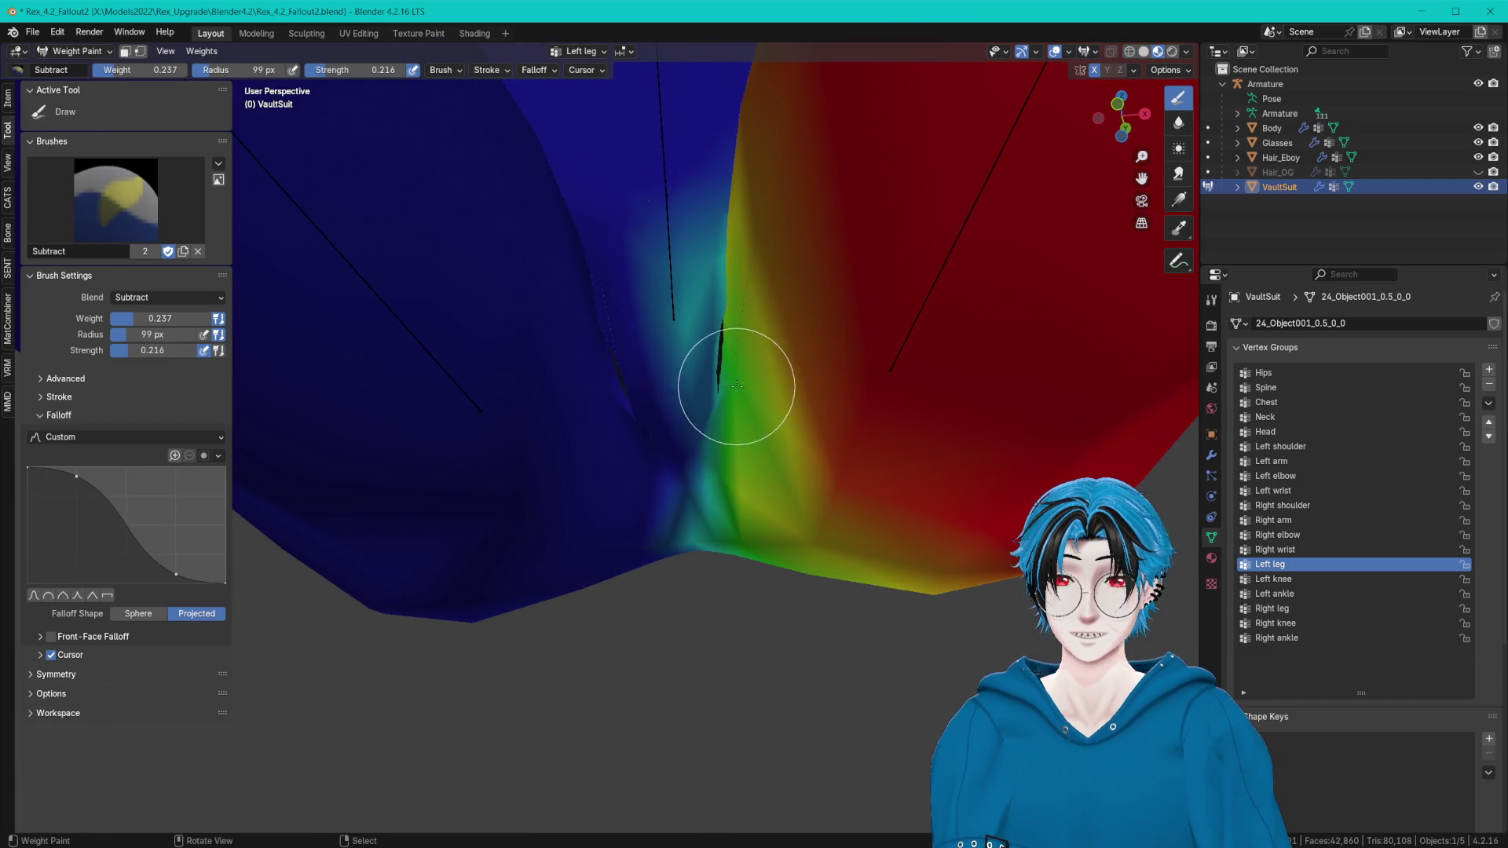
pyautogui.moveTo(735, 385); pyautogui.dragTo(633, 420, button='middle')
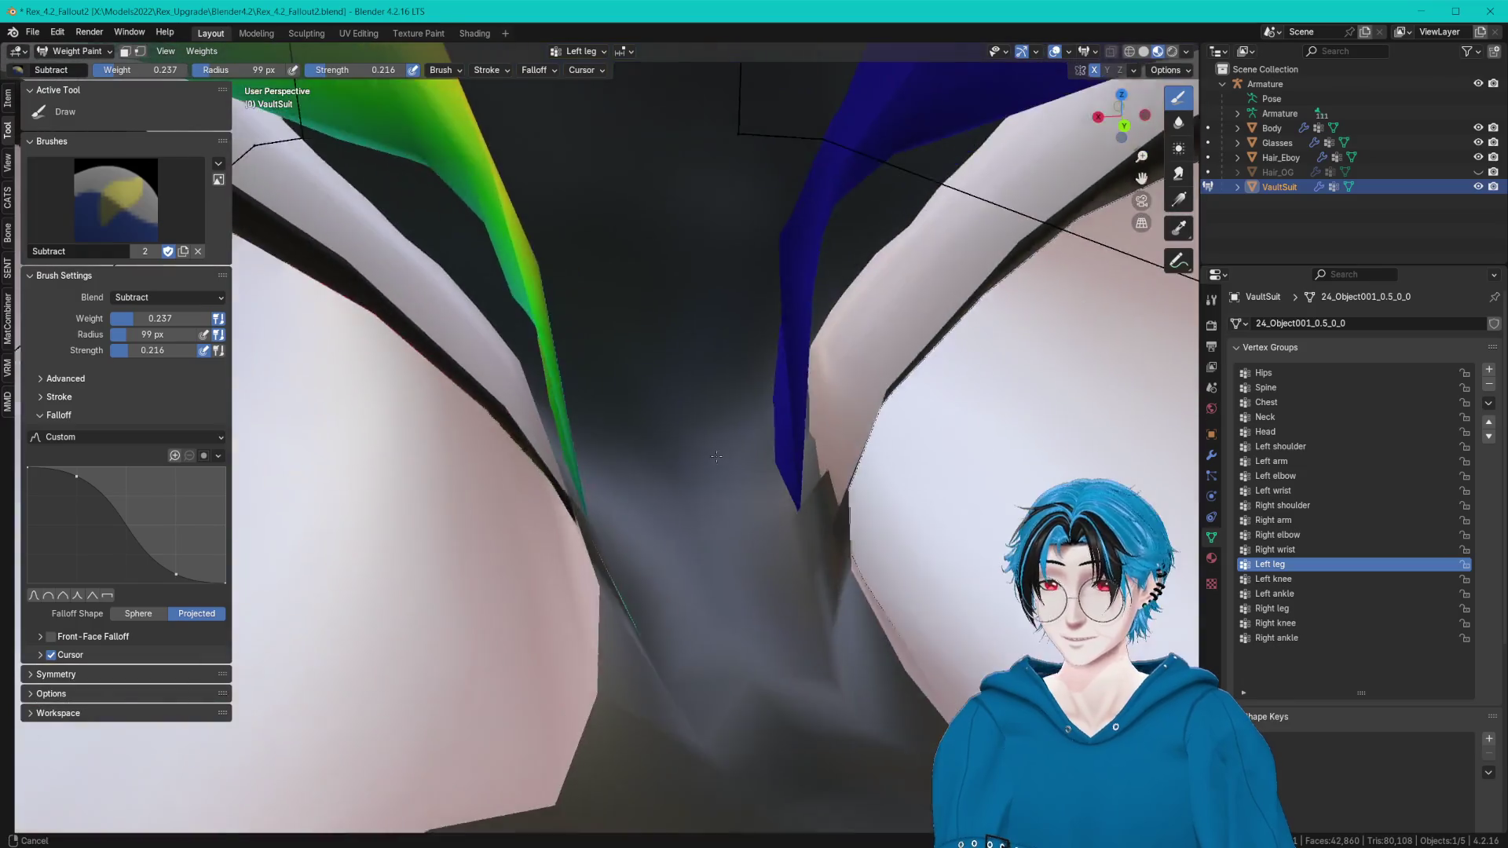
pyautogui.moveTo(633, 420); pyautogui.dragTo(631, 466, button='middle')
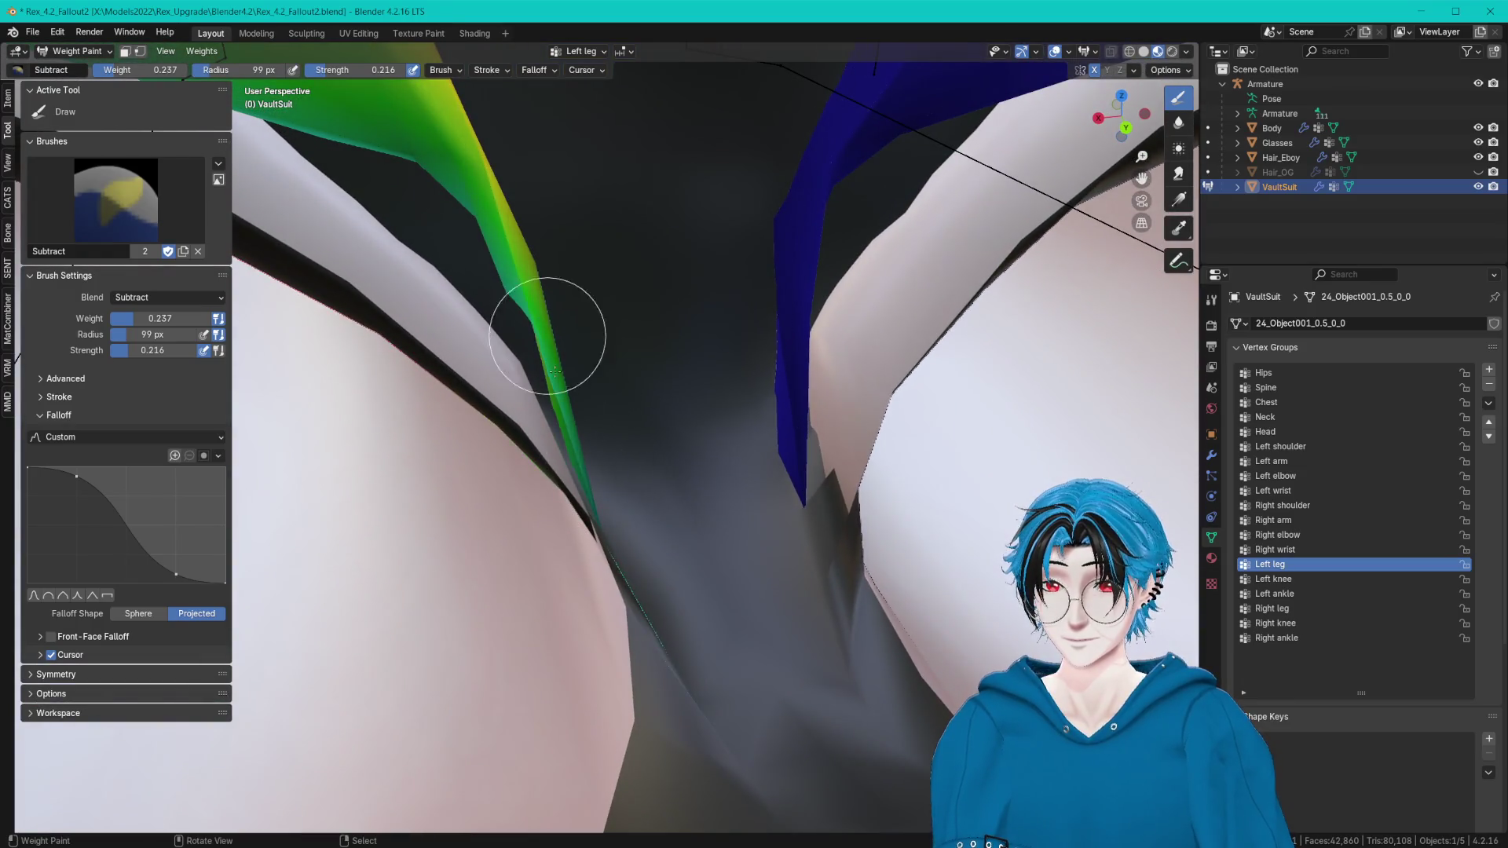
pyautogui.moveTo(592, 519); pyautogui.dragTo(794, 349, button='middle')
pyautogui.moveTo(1187, 114); pyautogui.dragTo(667, 295, button='middle')
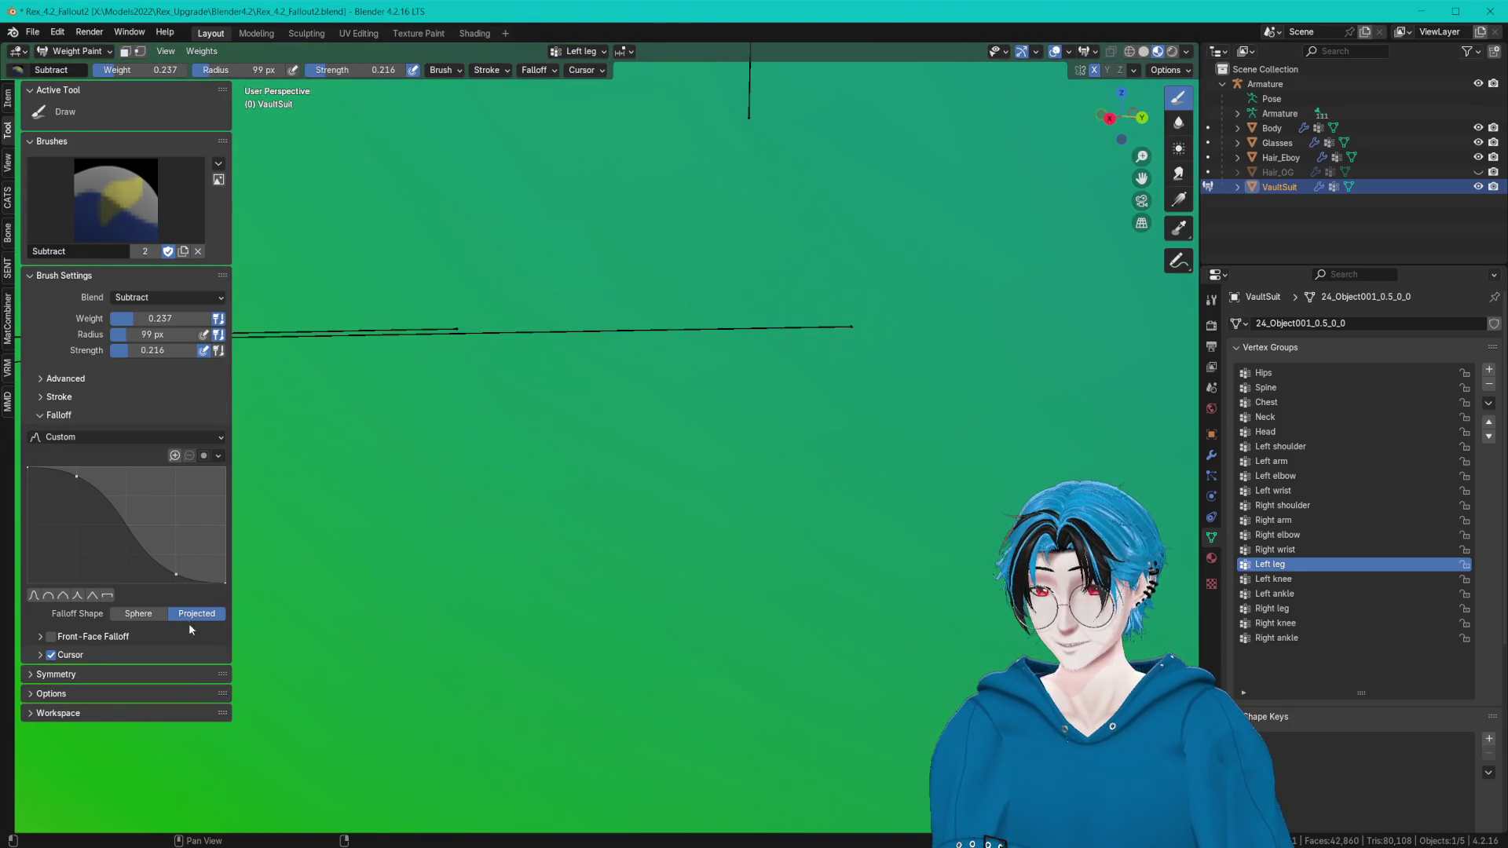
pyautogui.moveTo(437, 522)
pyautogui.mouseDown(button='middle')
pyautogui.moveTo(584, 435)
pyautogui.moveTo(582, 459)
pyautogui.mouseUp(button='middle')
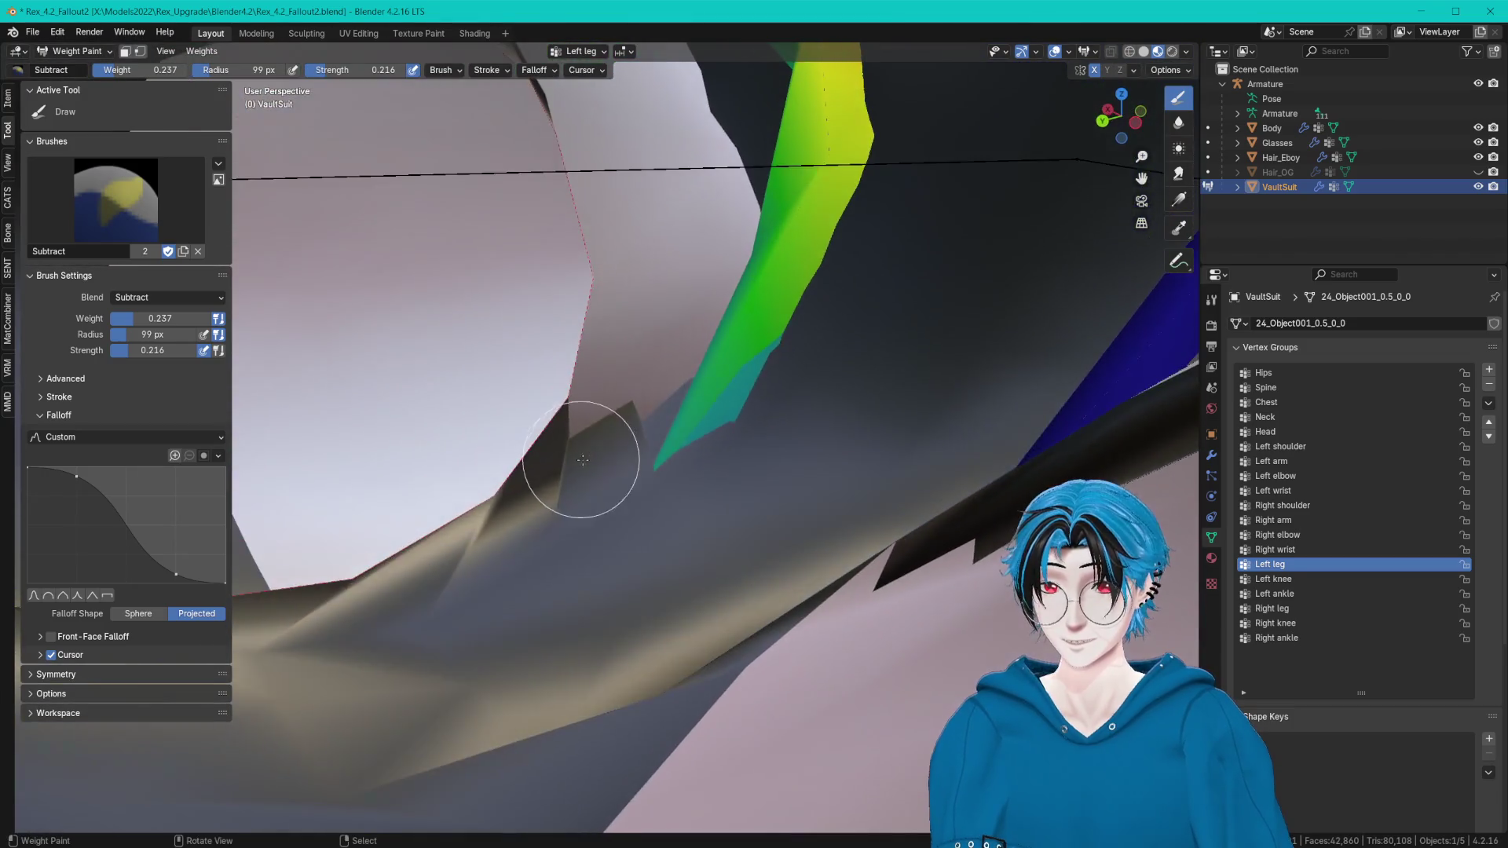
pyautogui.moveTo(757, 188)
pyautogui.mouseDown(button='middle')
pyautogui.moveTo(684, 498)
pyautogui.moveTo(595, 584)
pyautogui.moveTo(722, 470)
pyautogui.moveTo(1195, 169)
pyautogui.mouseUp(button='middle')
# Add Left leg weight at the crotch with the Add brush, then blur it.
pyautogui.click(117, 198)
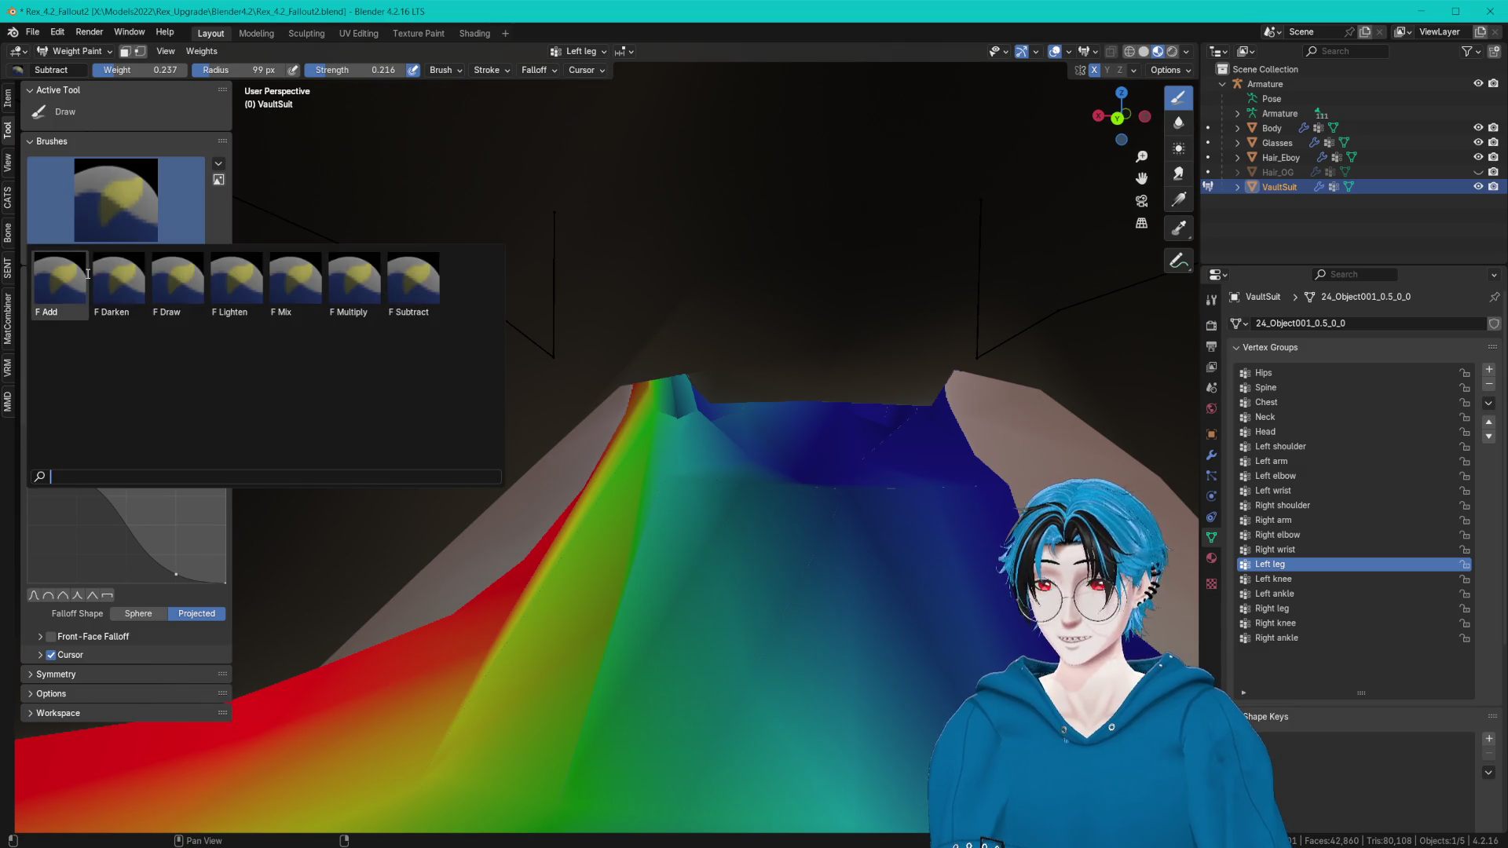
pyautogui.click(60, 316)
pyautogui.moveTo(566, 522); pyautogui.dragTo(726, 500, button='middle')
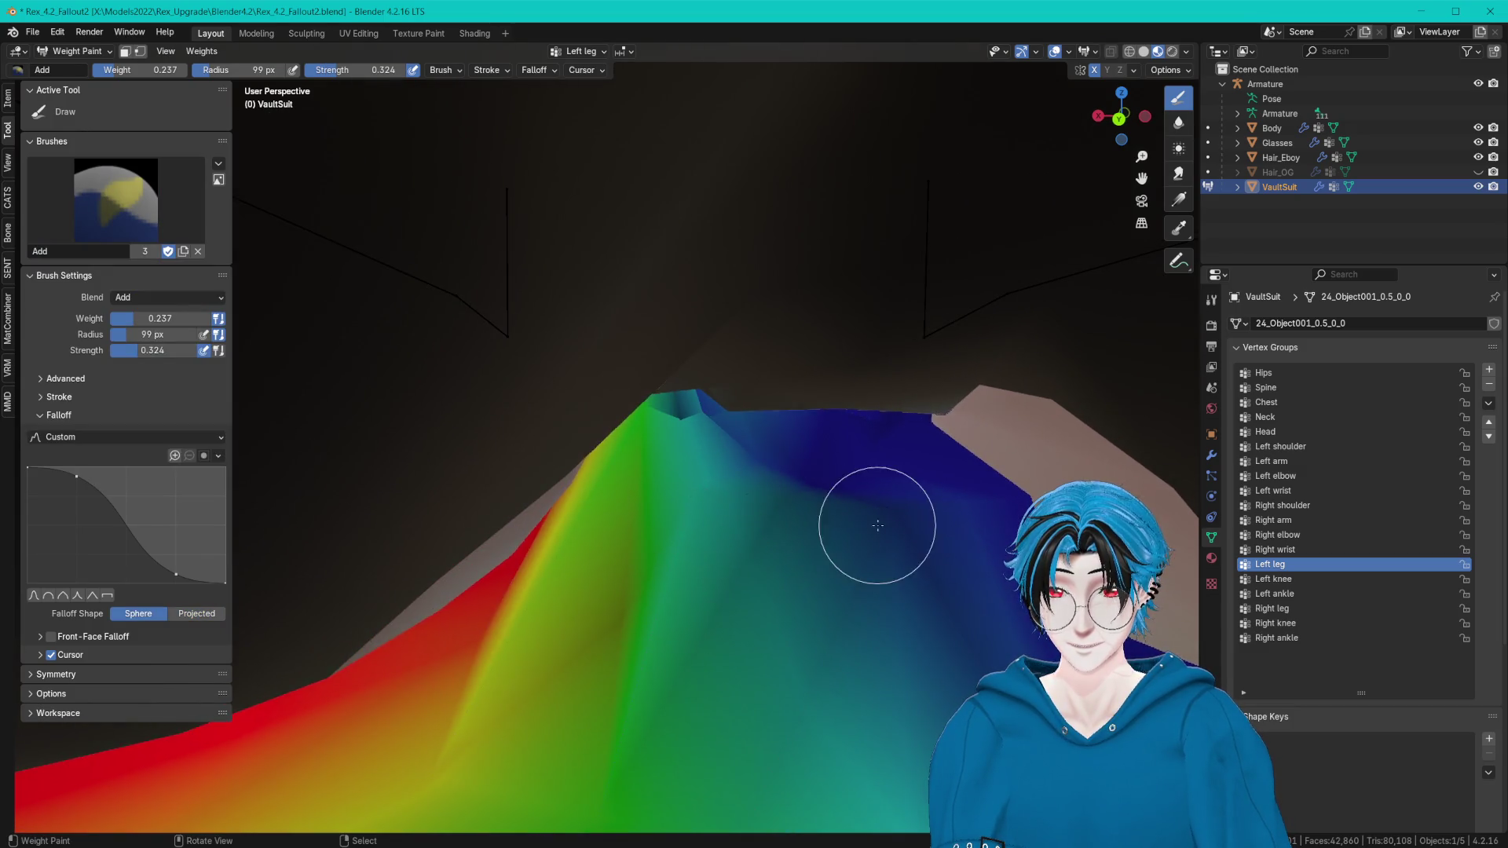
pyautogui.moveTo(877, 525); pyautogui.dragTo(870, 481, button='middle')
pyautogui.moveTo(733, 473); pyautogui.dragTo(1076, 341, button='middle')
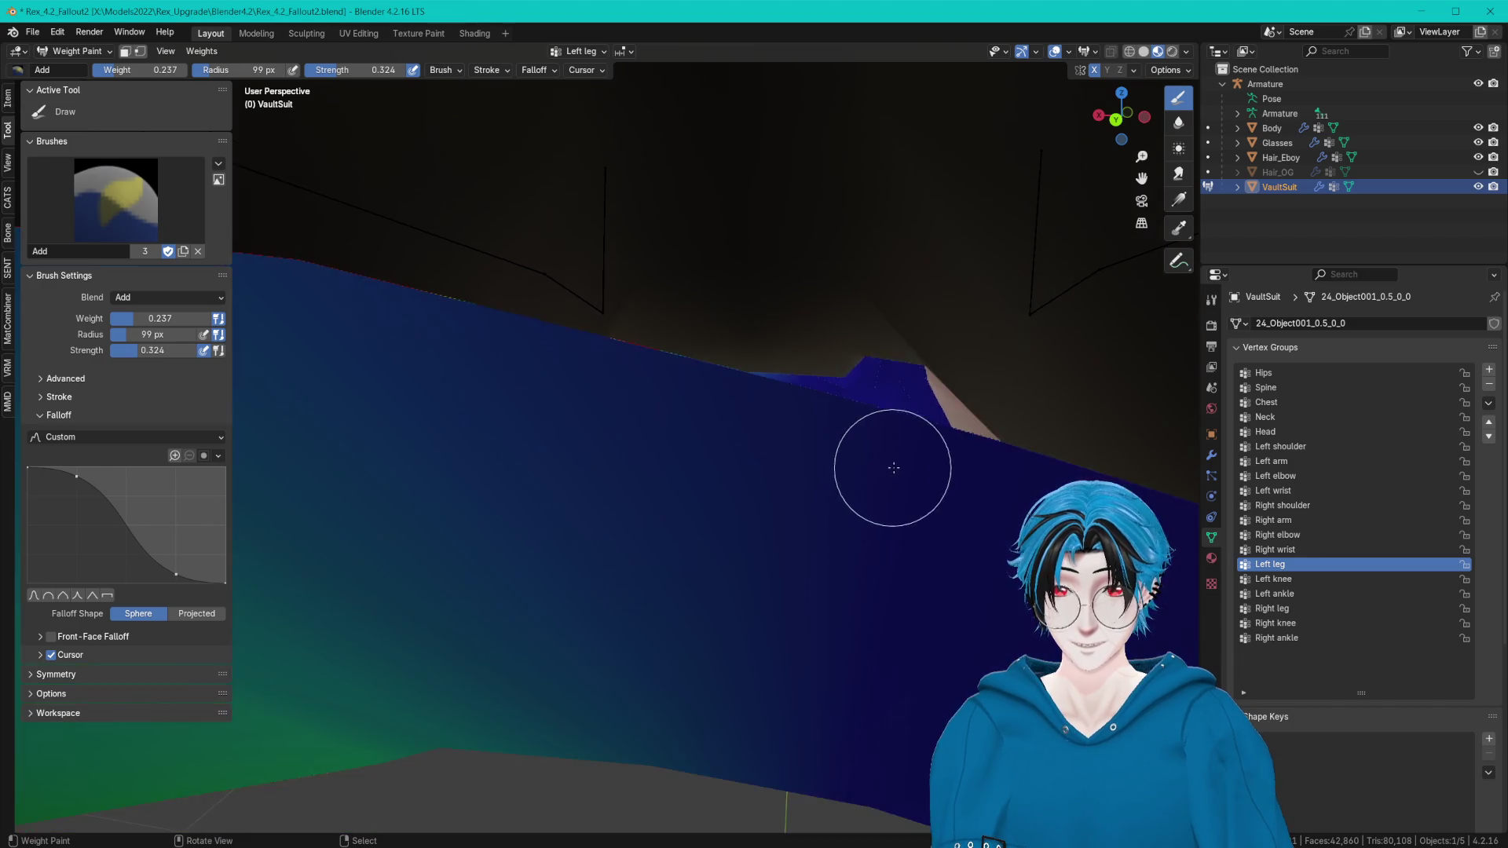
pyautogui.click(1178, 121)
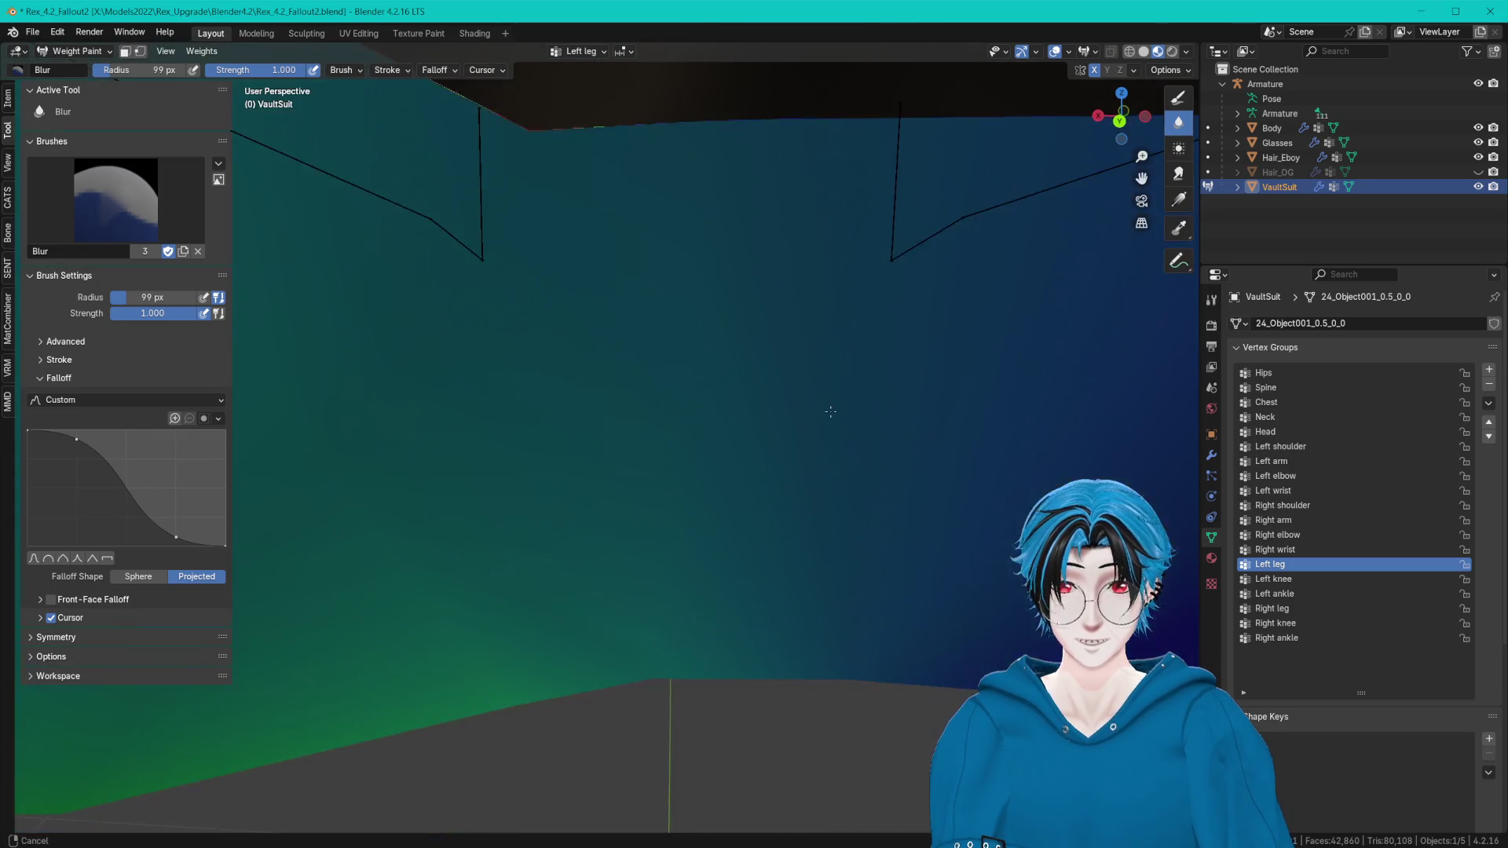
pyautogui.moveTo(764, 439); pyautogui.dragTo(829, 419, button='middle')
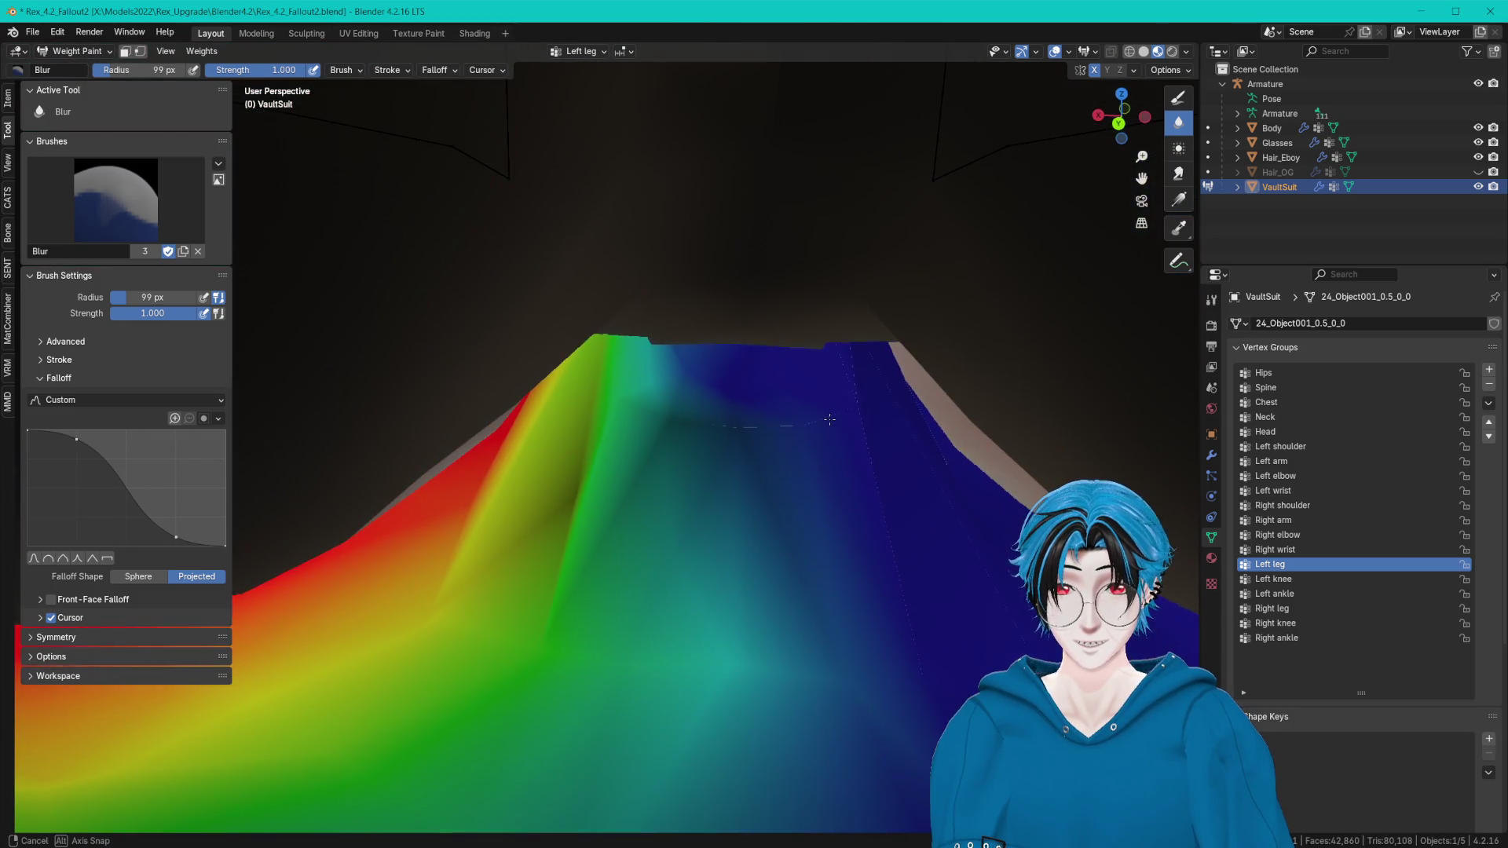
# Add Hips weight over the crotch top and blur it smooth.
pyautogui.click(1293, 375)
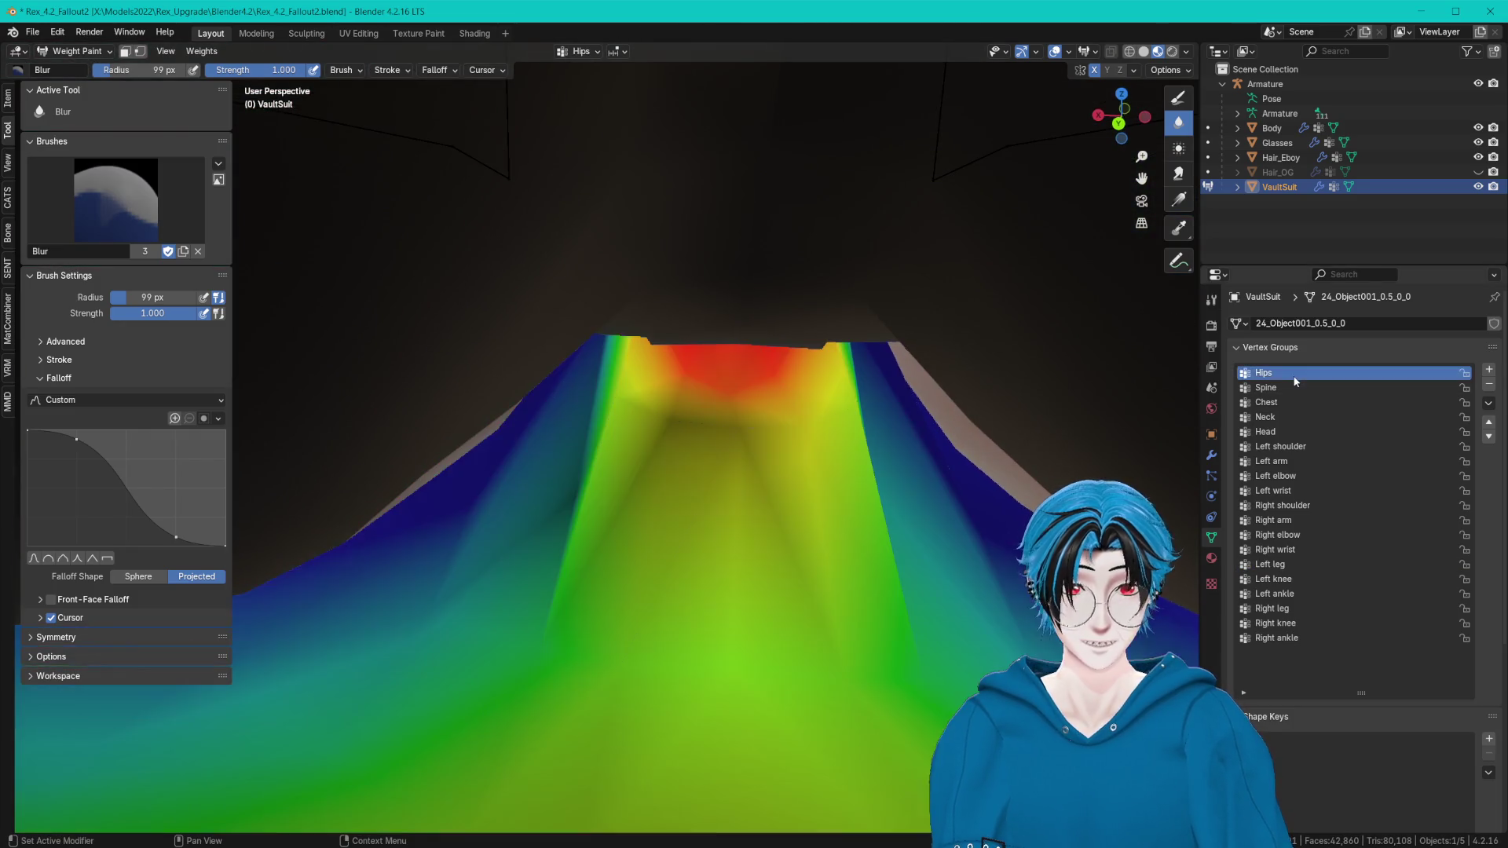
pyautogui.click(1178, 98)
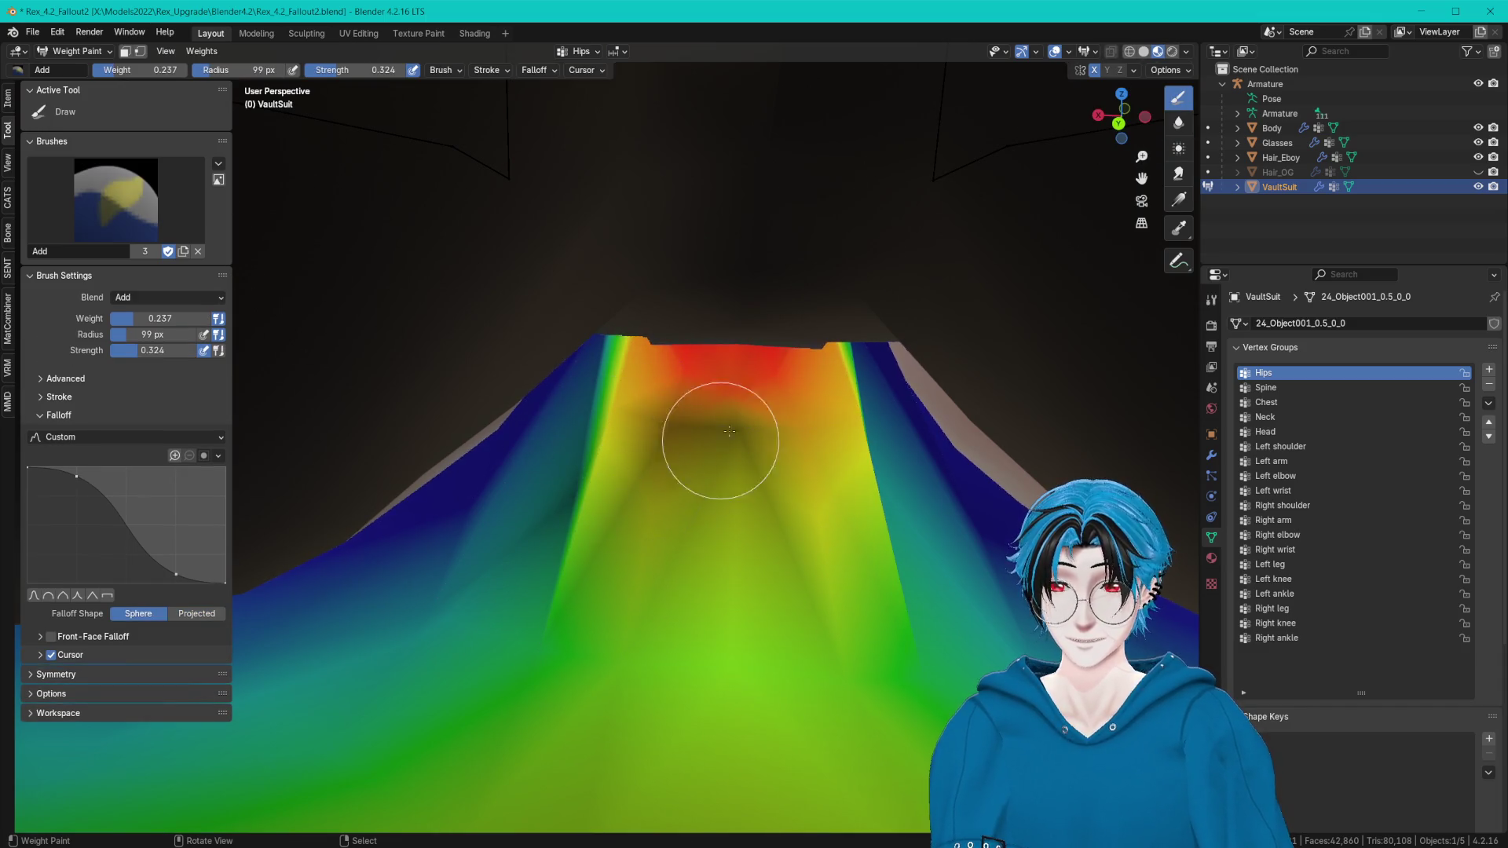
pyautogui.scroll(3, 754, 537)
pyautogui.moveTo(754, 538)
pyautogui.mouseDown(button='middle')
pyautogui.moveTo(761, 556)
pyautogui.moveTo(672, 639)
pyautogui.mouseUp(button='middle')
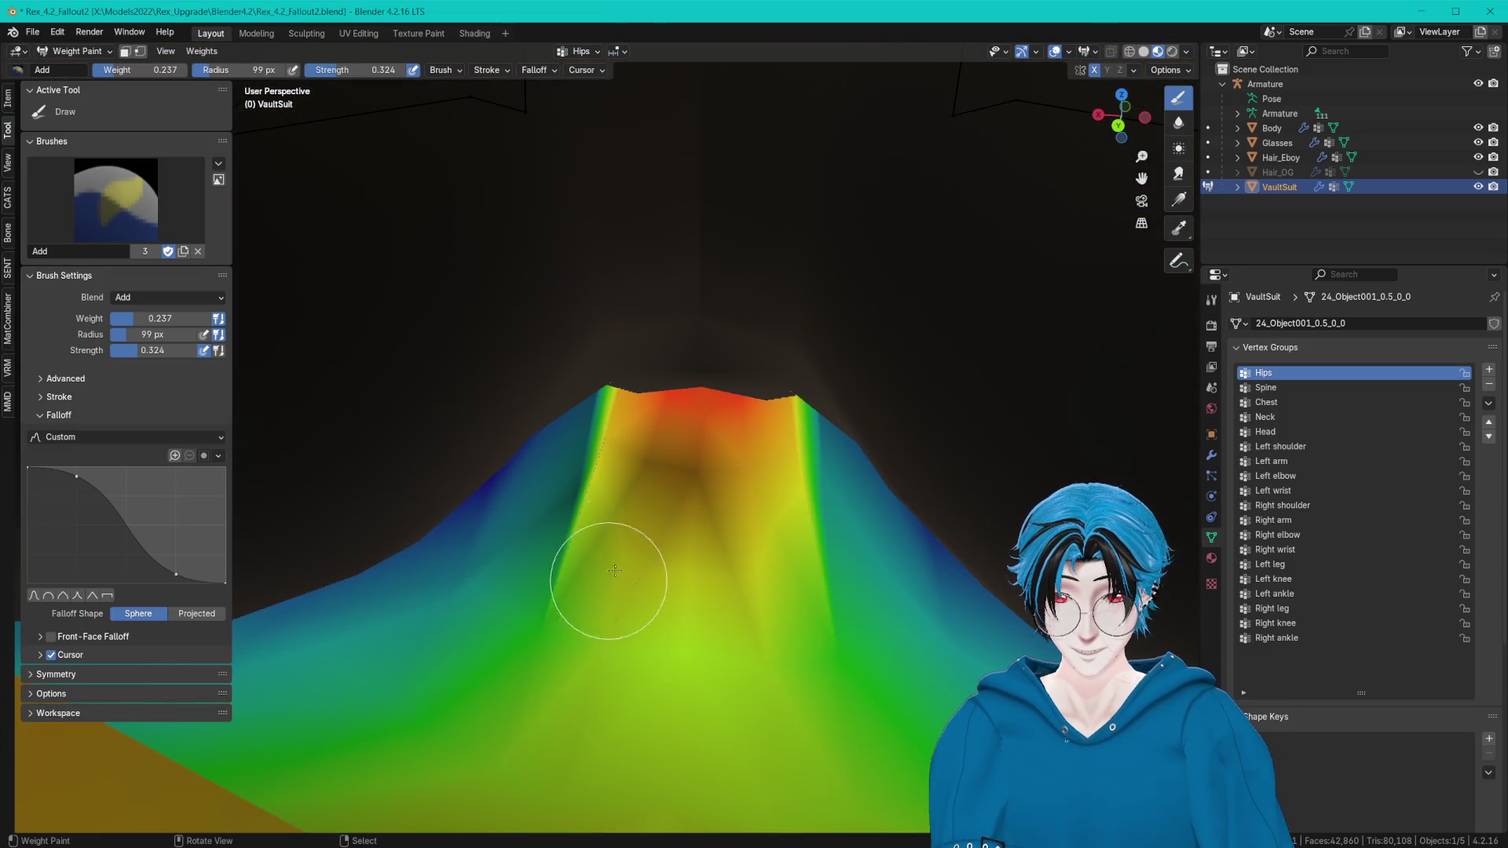
pyautogui.moveTo(566, 519); pyautogui.dragTo(601, 436, button='middle')
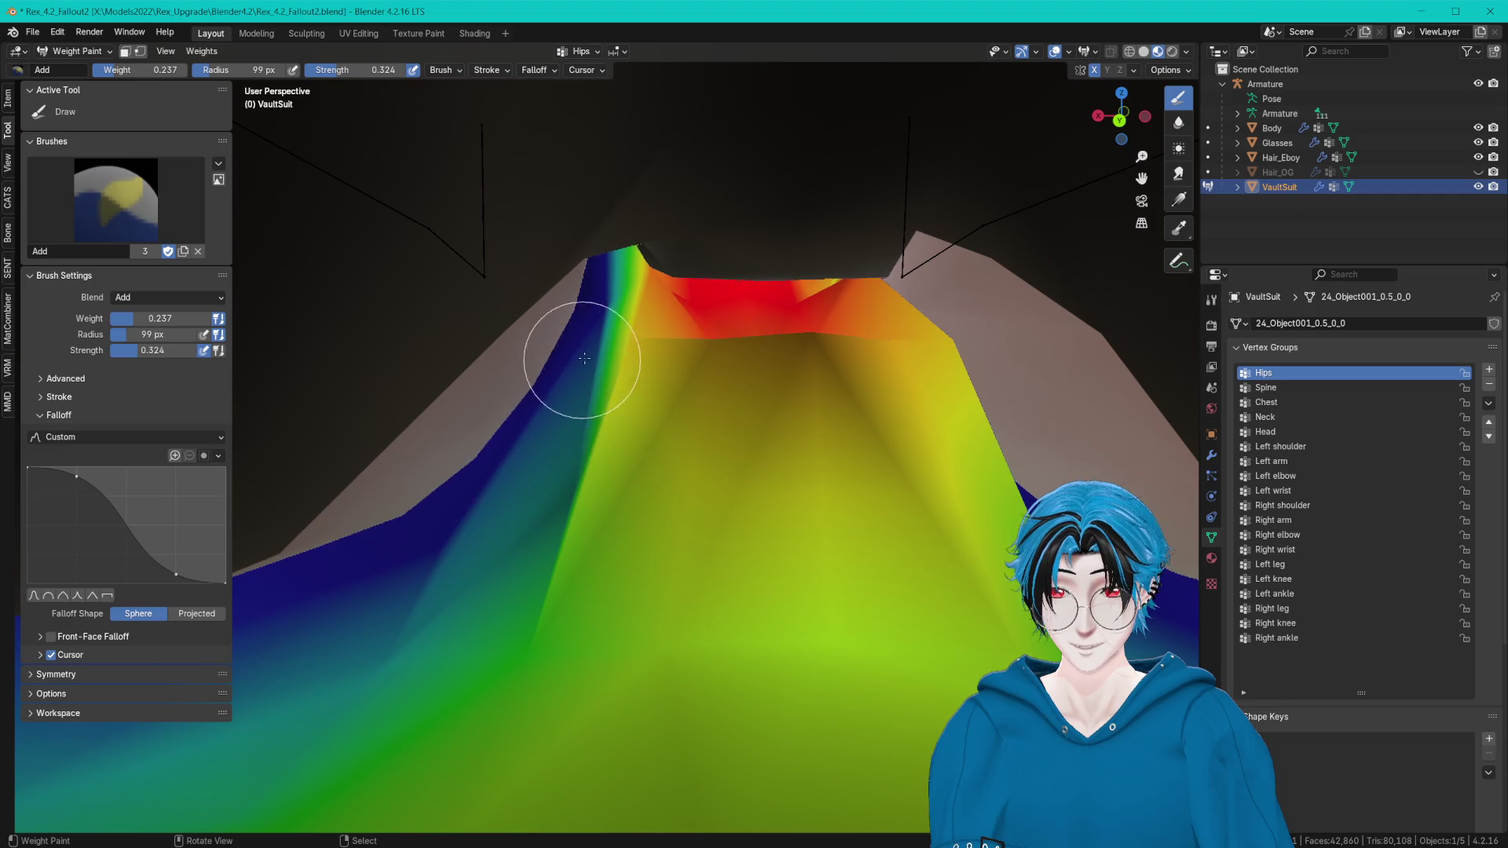
pyautogui.moveTo(611, 292); pyautogui.dragTo(733, 311, button='middle')
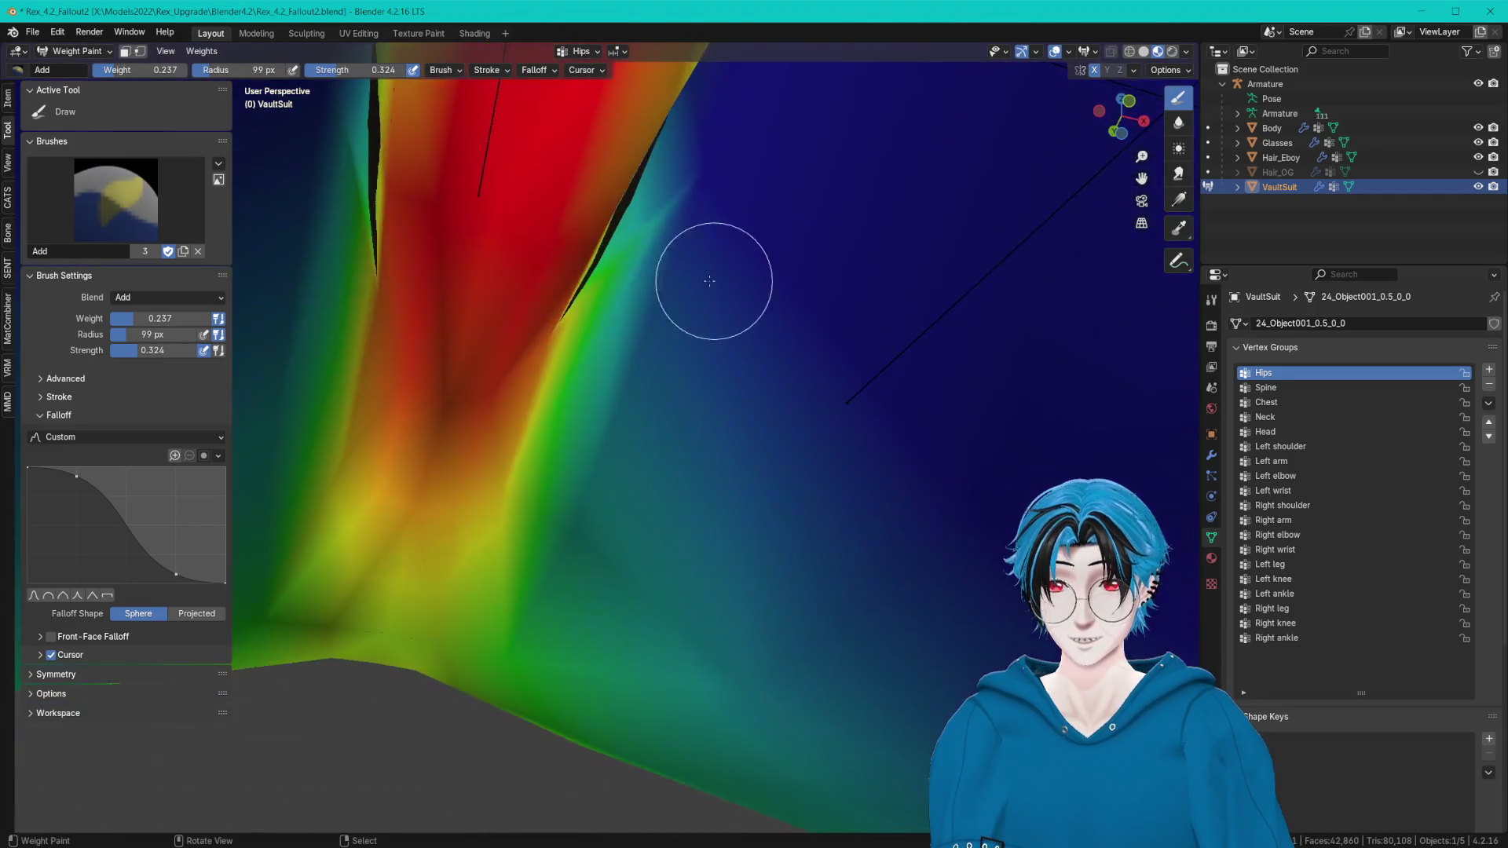
pyautogui.scroll(-2, 801, 244)
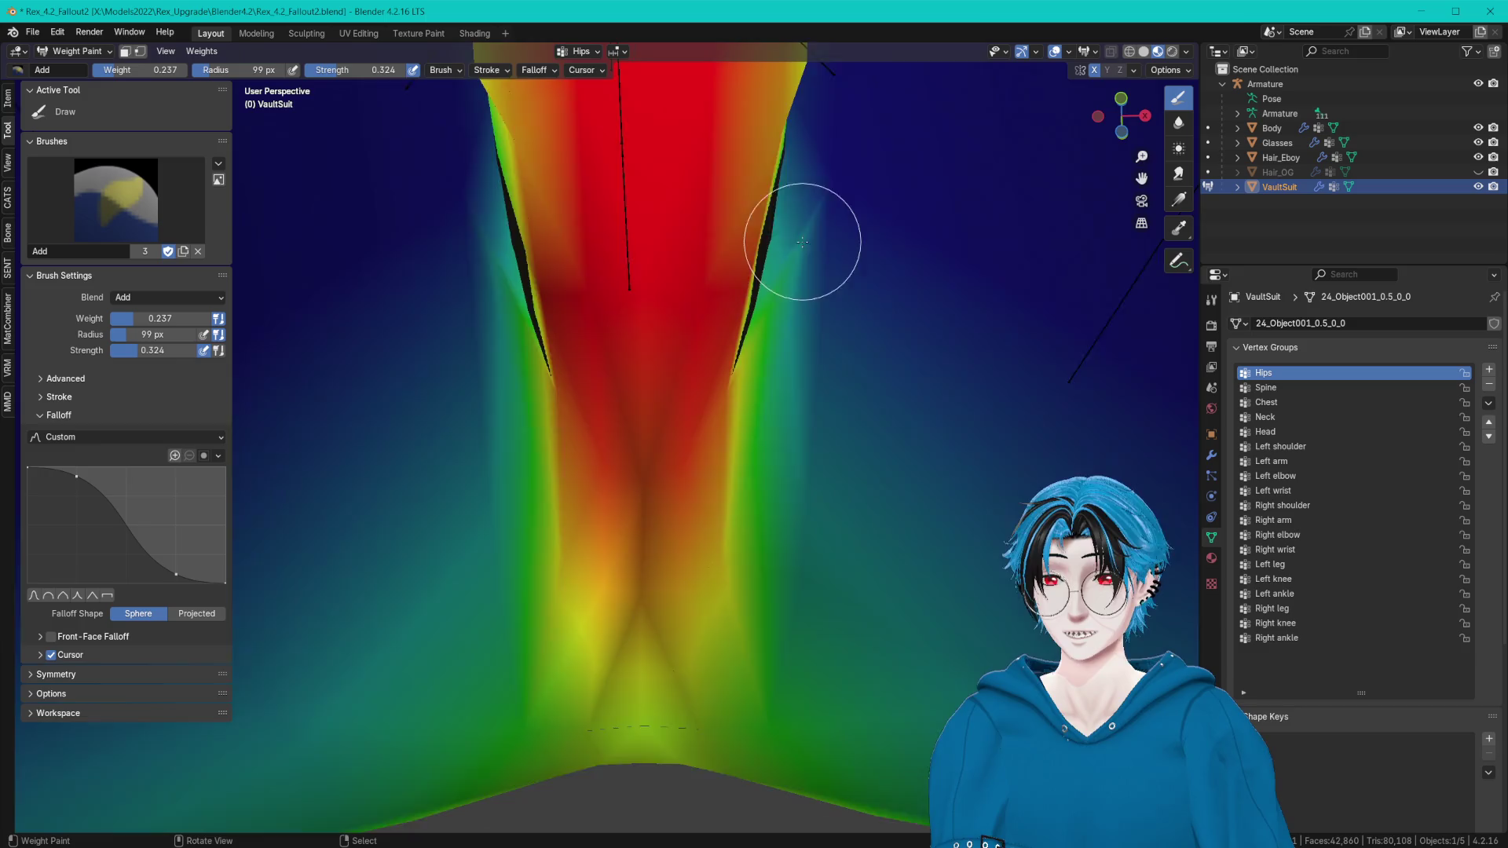
pyautogui.scroll(-2, 780, 252)
pyautogui.scroll(-2, 785, 236)
pyautogui.moveTo(785, 235)
pyautogui.mouseDown(button='middle')
pyautogui.moveTo(707, 246)
pyautogui.moveTo(819, 263)
pyautogui.moveTo(740, 237)
pyautogui.mouseUp(button='middle')
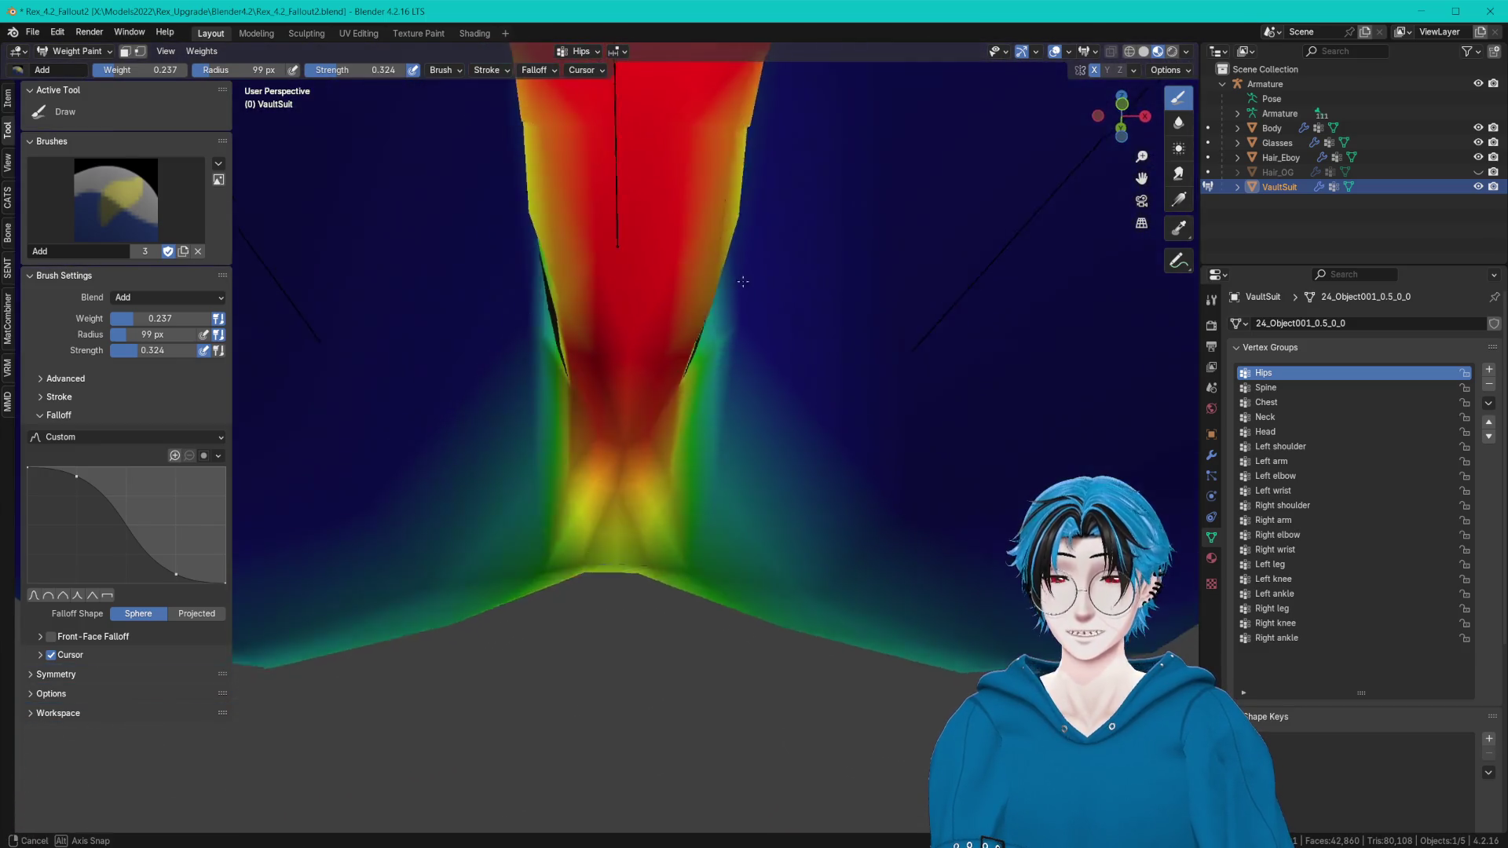
pyautogui.click(1179, 121)
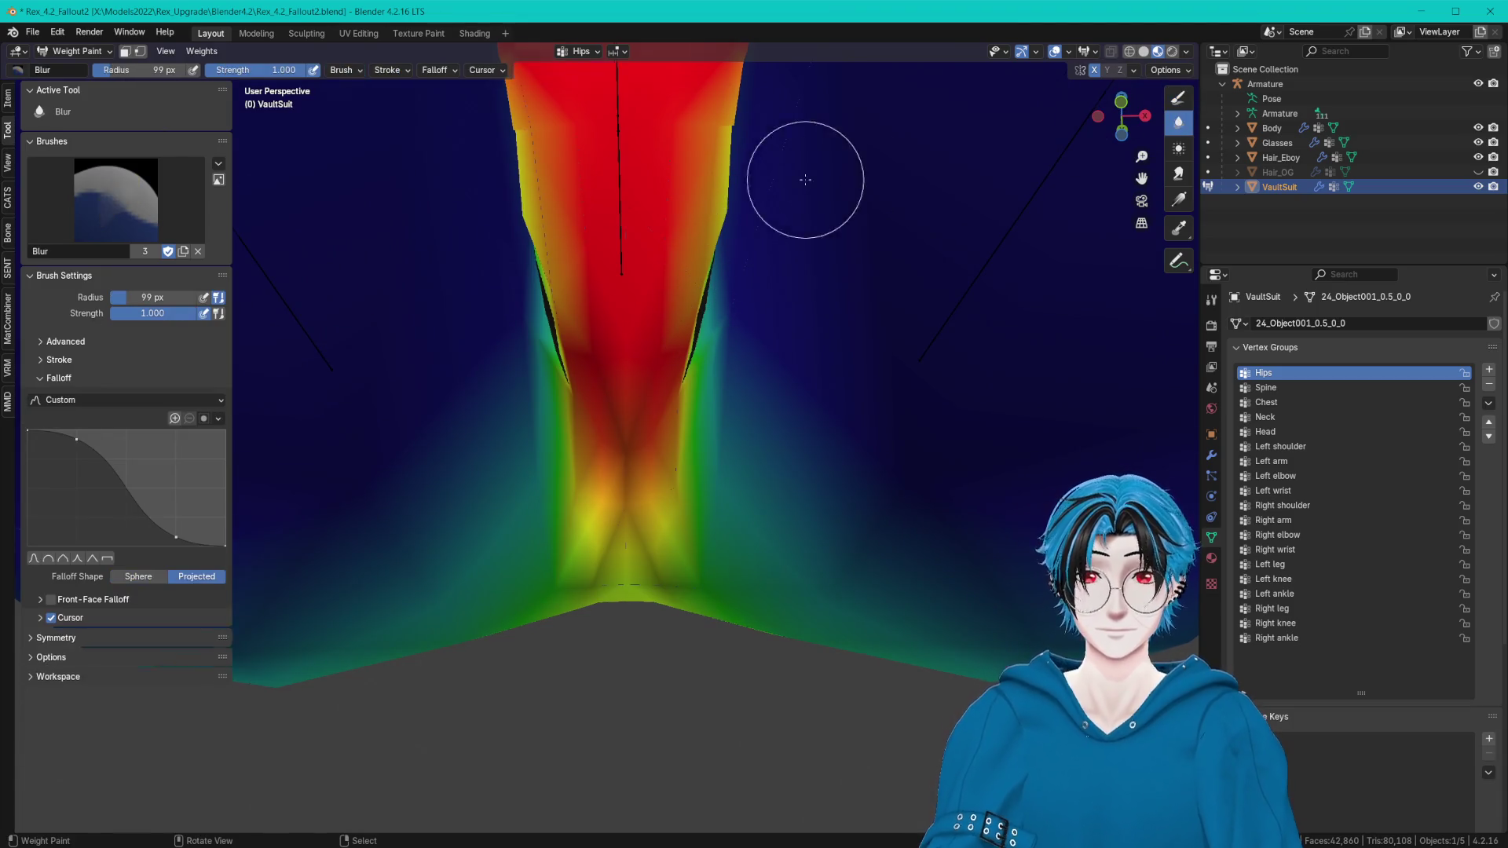
pyautogui.moveTo(808, 175); pyautogui.dragTo(801, 253, button='middle')
pyautogui.moveTo(655, 409); pyautogui.dragTo(652, 447, button='middle')
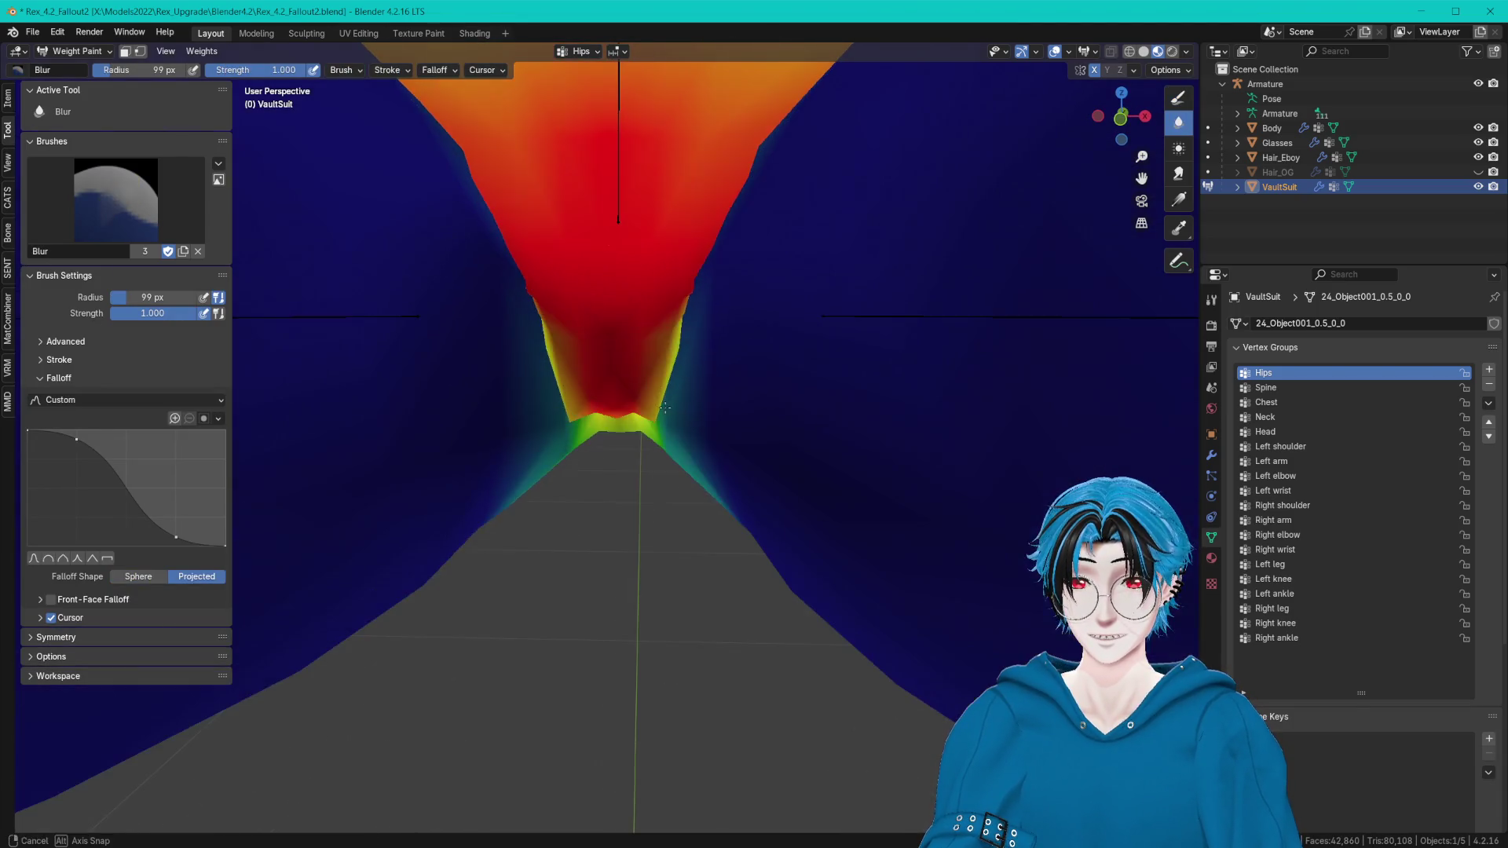
# Check the Left leg group along the seam and leave Weight Paint for Object Mode.
pyautogui.click(1269, 565)
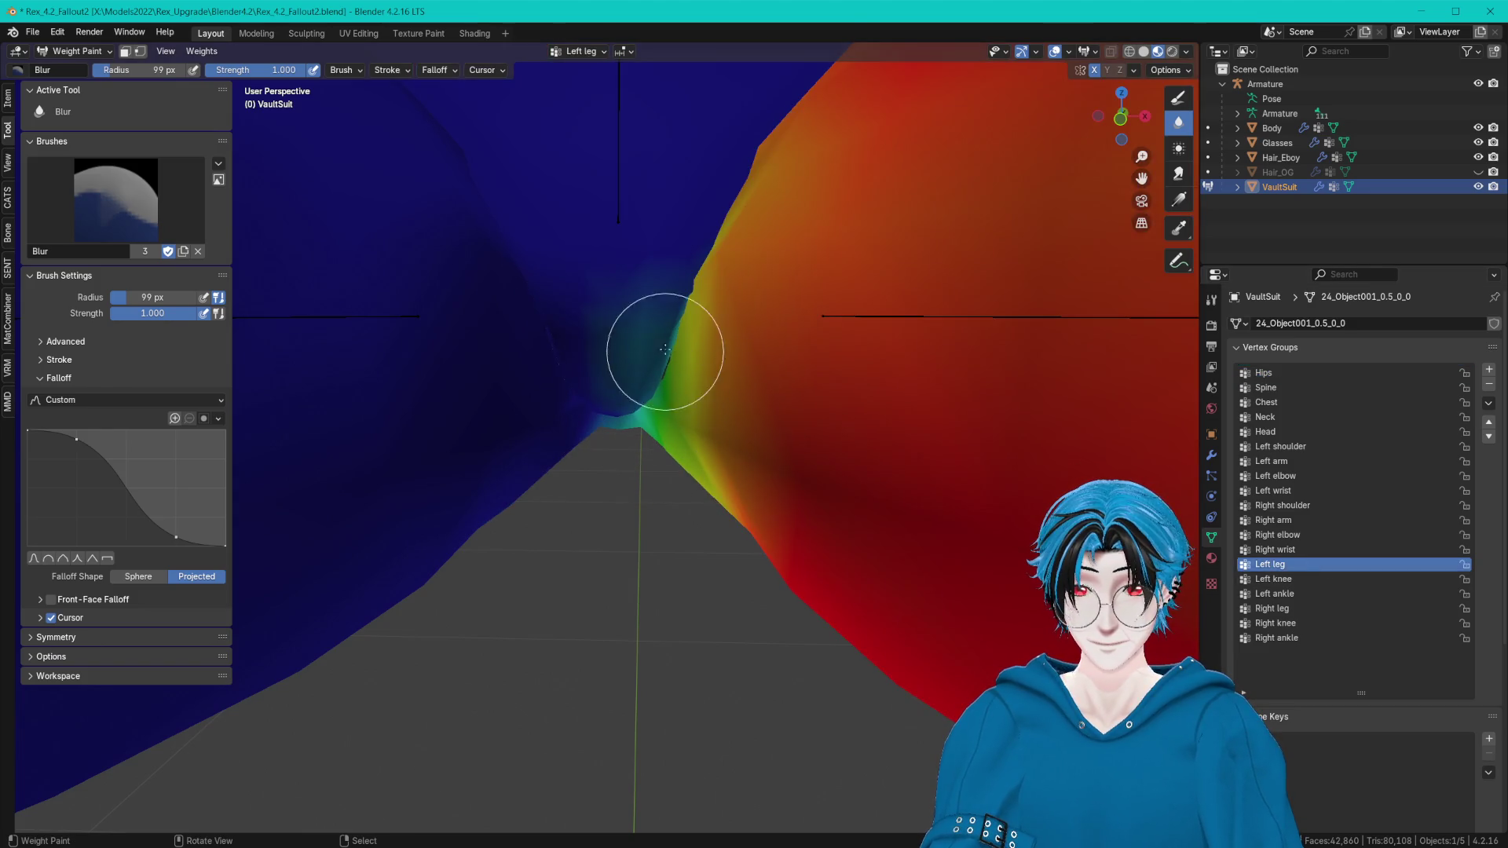
pyautogui.moveTo(657, 337); pyautogui.dragTo(709, 278, button='middle')
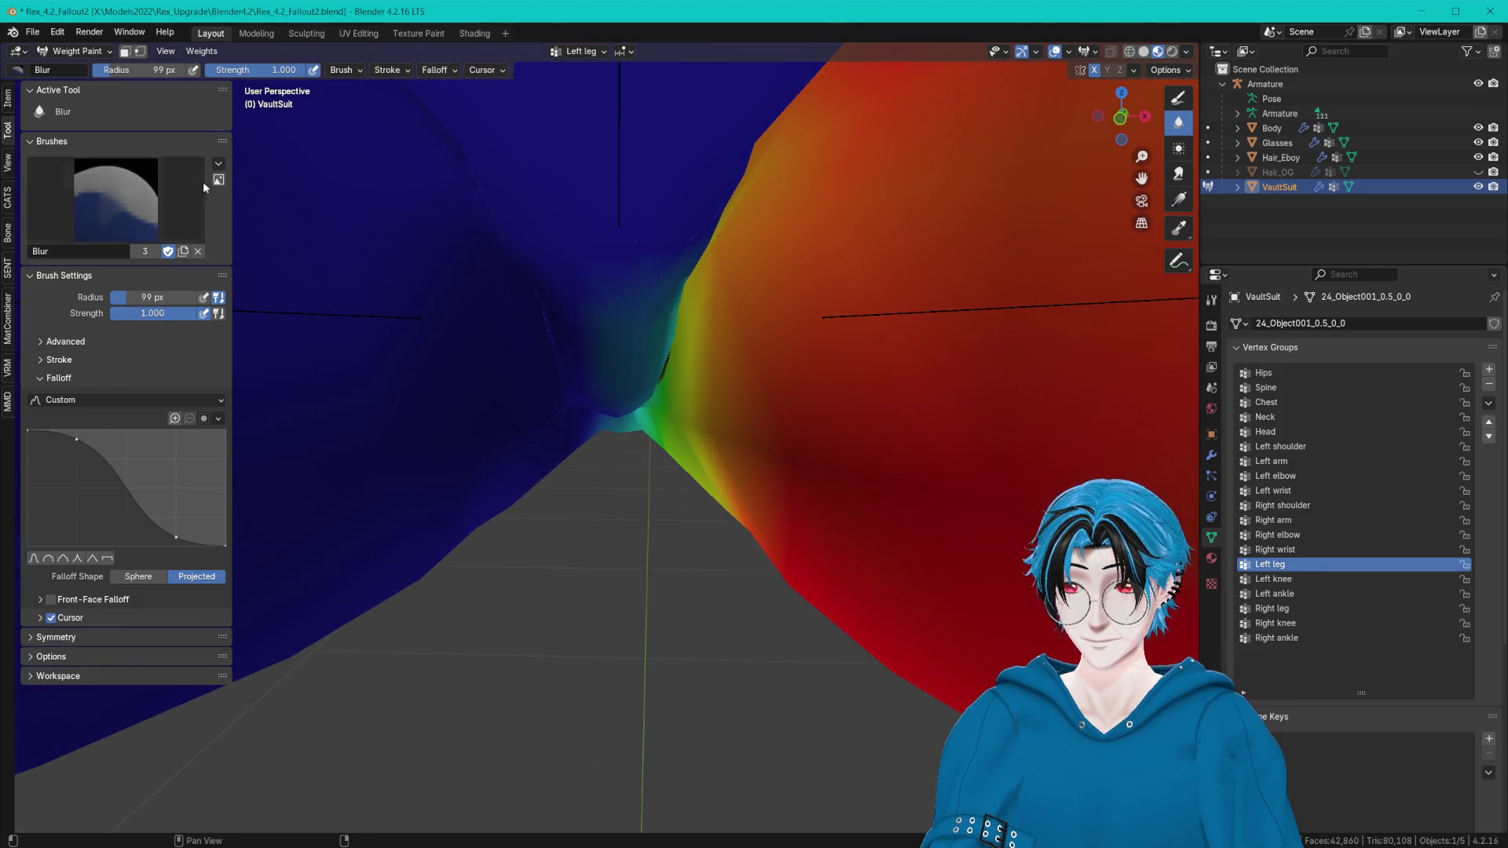
pyautogui.click(77, 50)
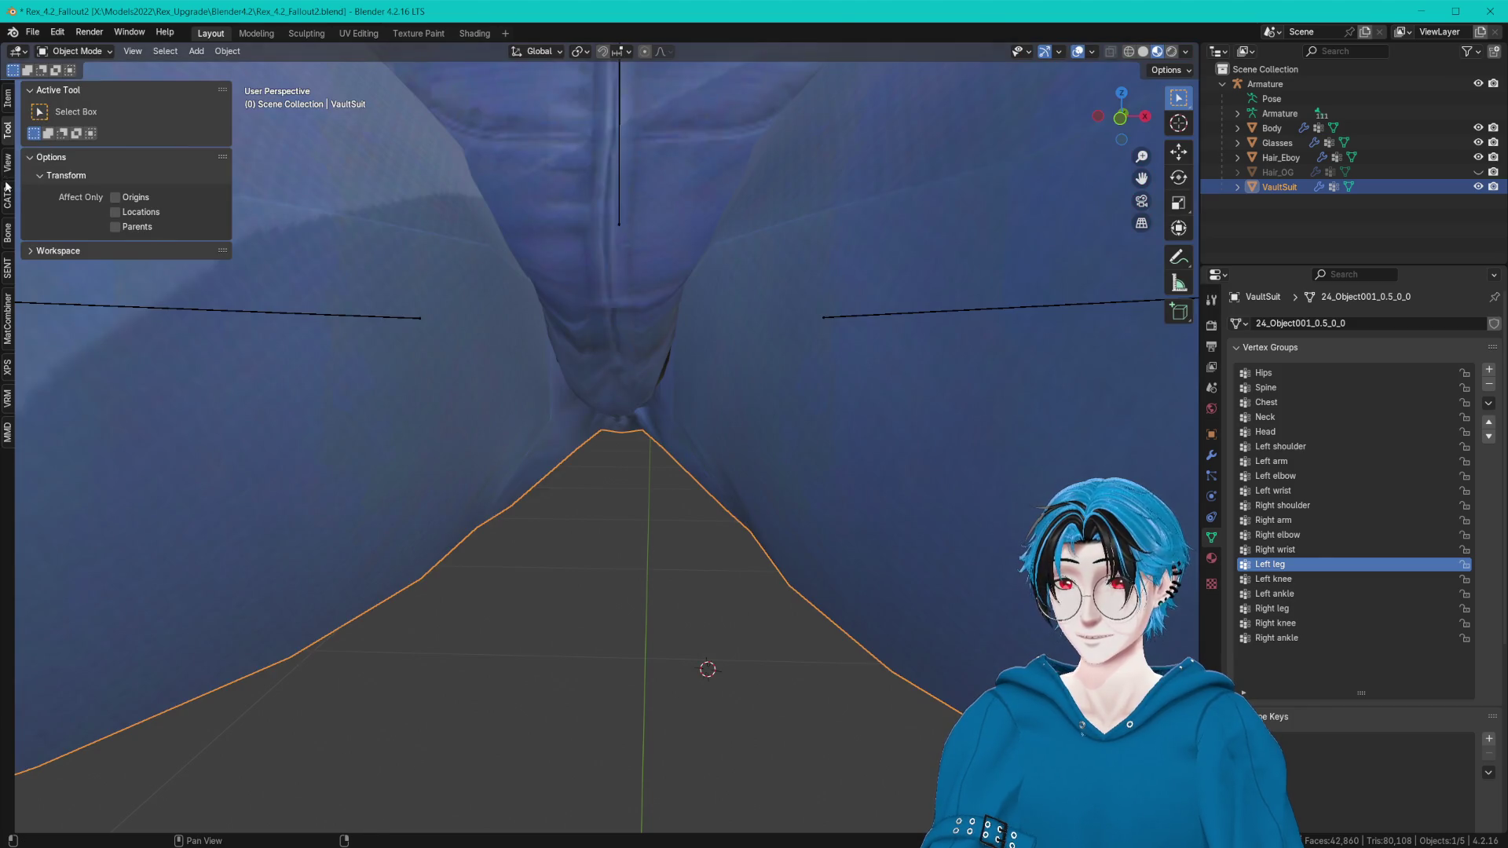
# Start CATS Pose Mode and rotate the Right leg bone outward, then to a smaller angle, checking the crotch.
pyautogui.click(8, 188)
pyautogui.click(118, 211)
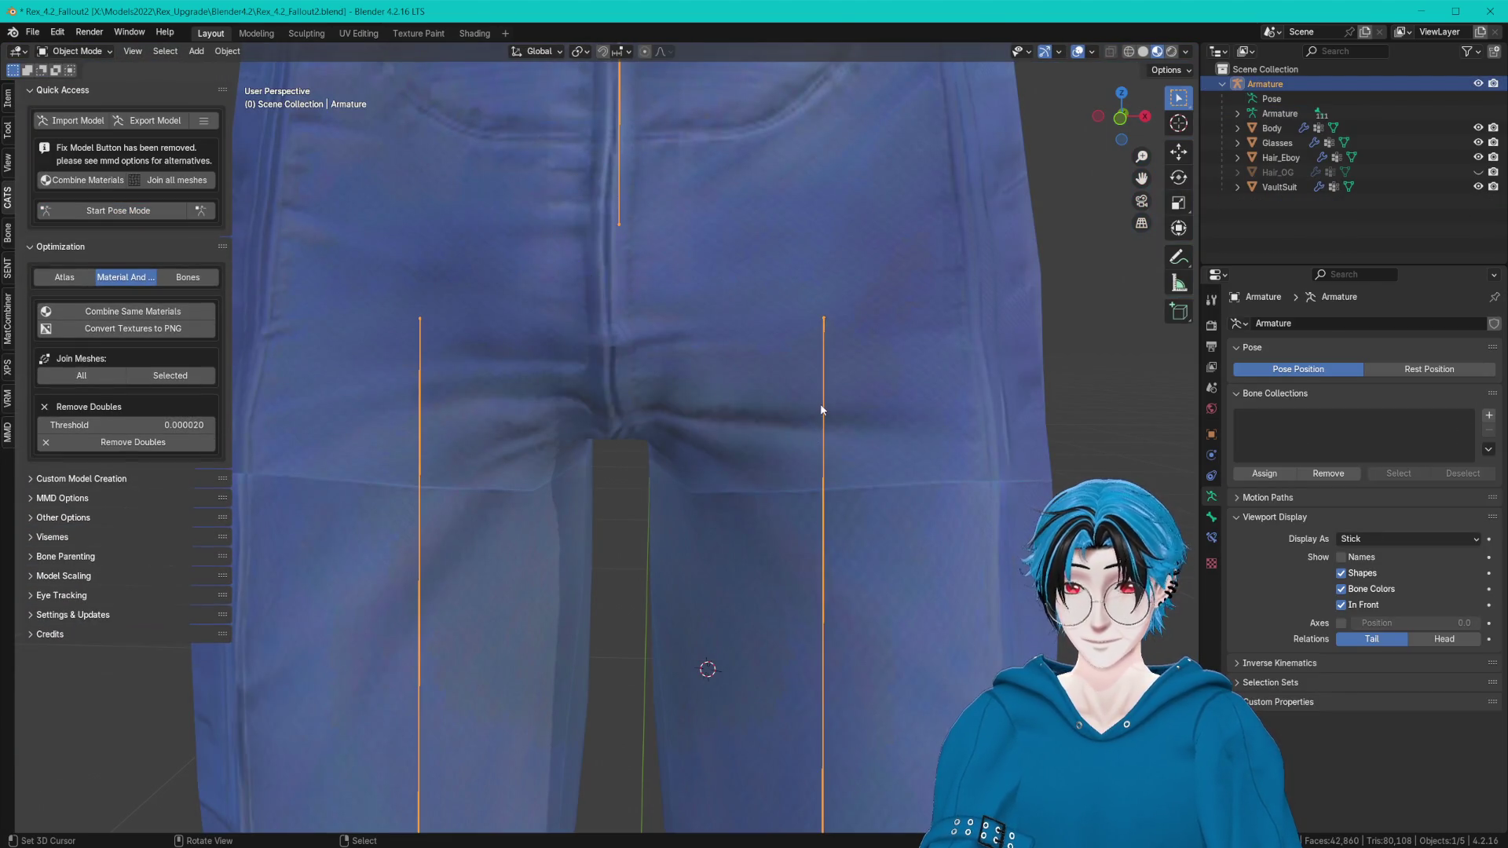
pyautogui.click(155, 216)
pyautogui.click(416, 380)
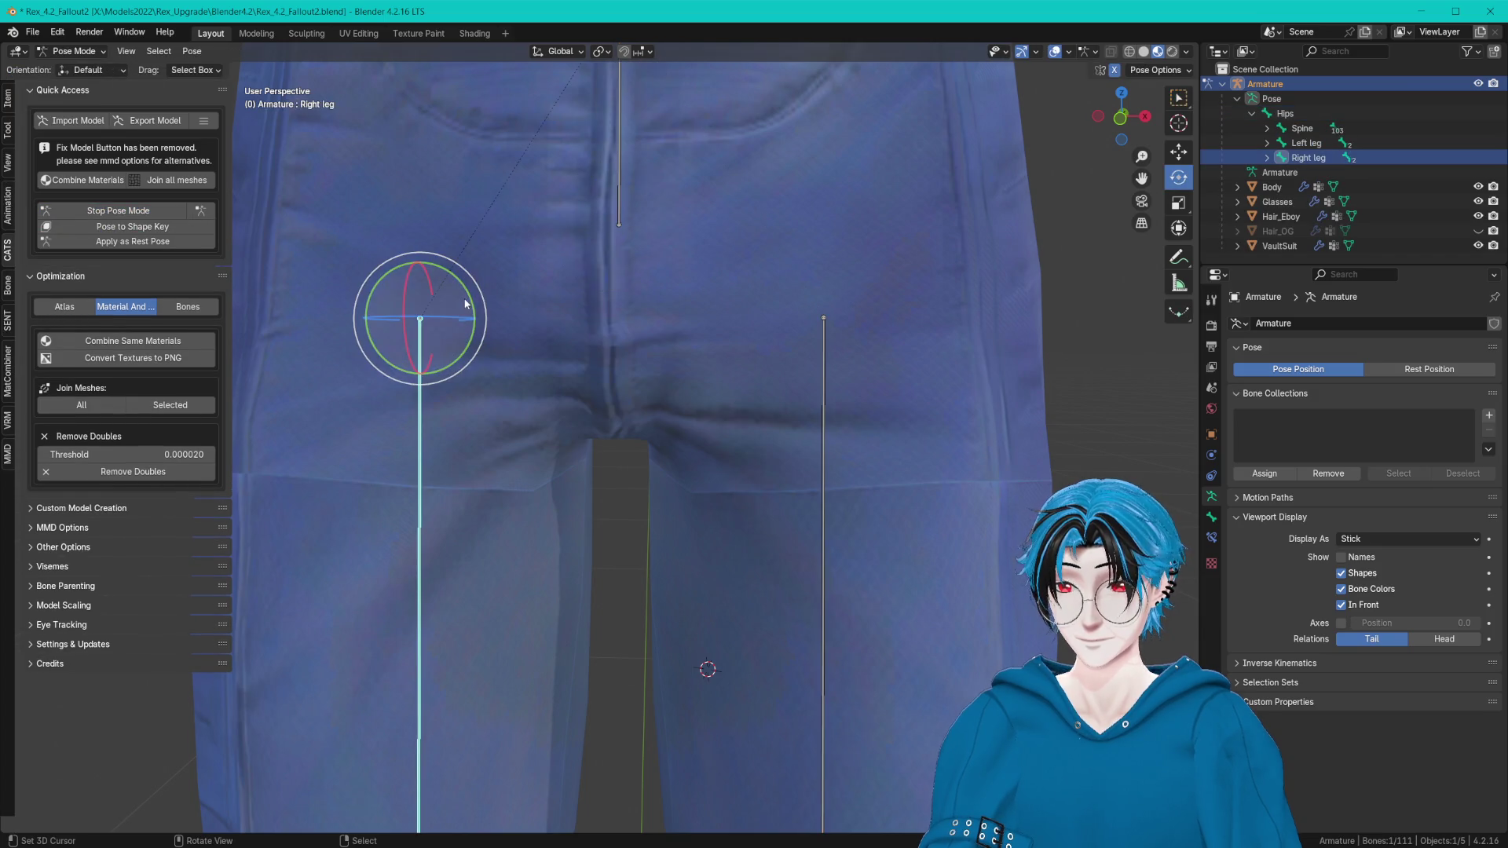
pyautogui.scroll(-1, 451, 311)
pyautogui.moveTo(454, 316)
pyautogui.mouseDown()
pyautogui.moveTo(567, 278)
pyautogui.moveTo(610, 285)
pyautogui.mouseUp()
pyautogui.moveTo(610, 283); pyautogui.dragTo(649, 219, button='middle')
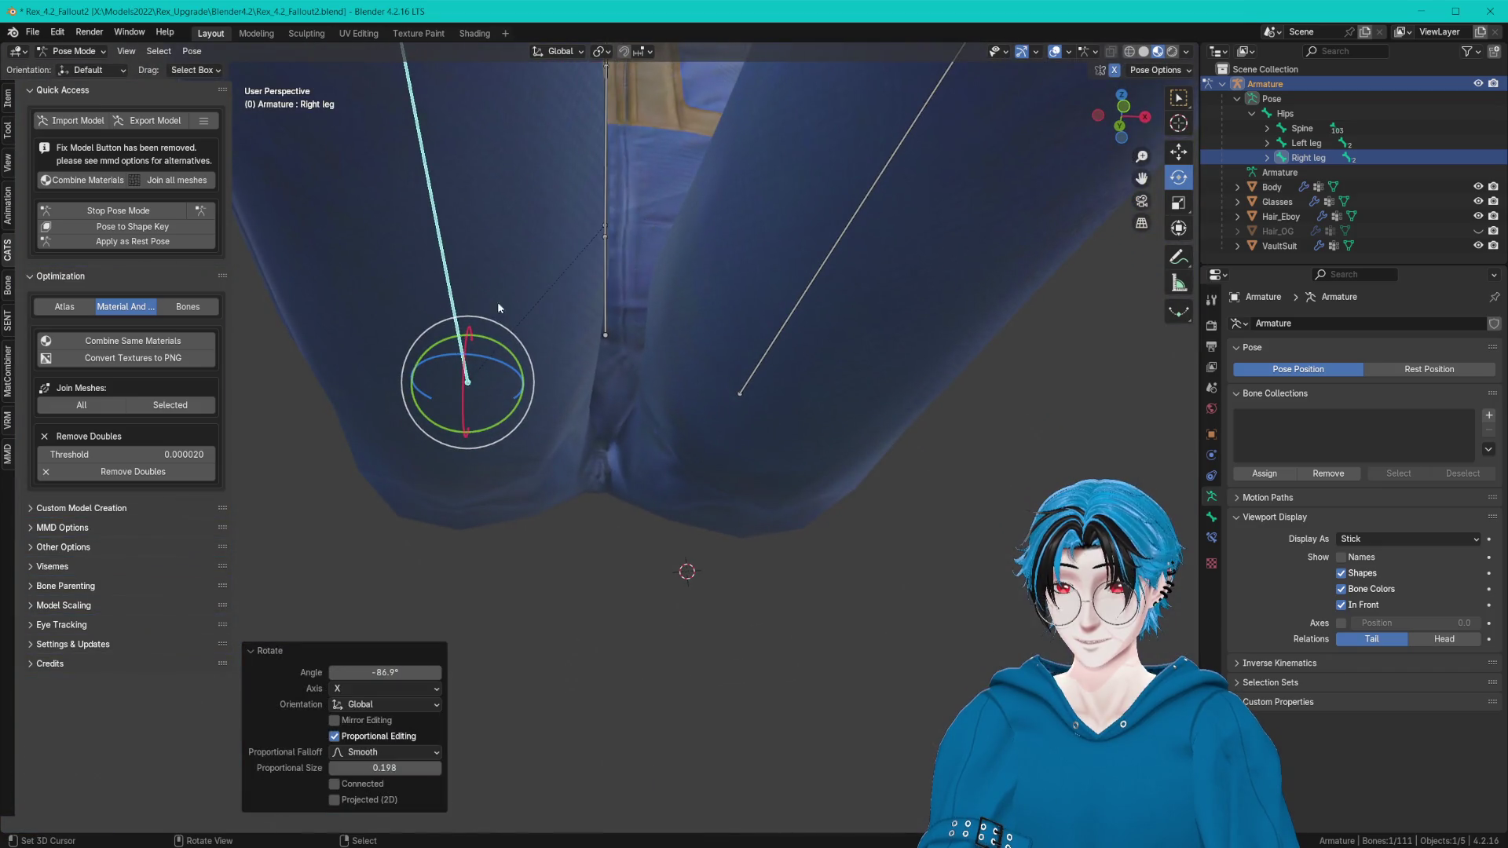
pyautogui.moveTo(469, 341)
pyautogui.mouseDown()
pyautogui.moveTo(489, 359)
pyautogui.moveTo(472, 388)
pyautogui.mouseUp()
pyautogui.scroll(3, 636, 378)
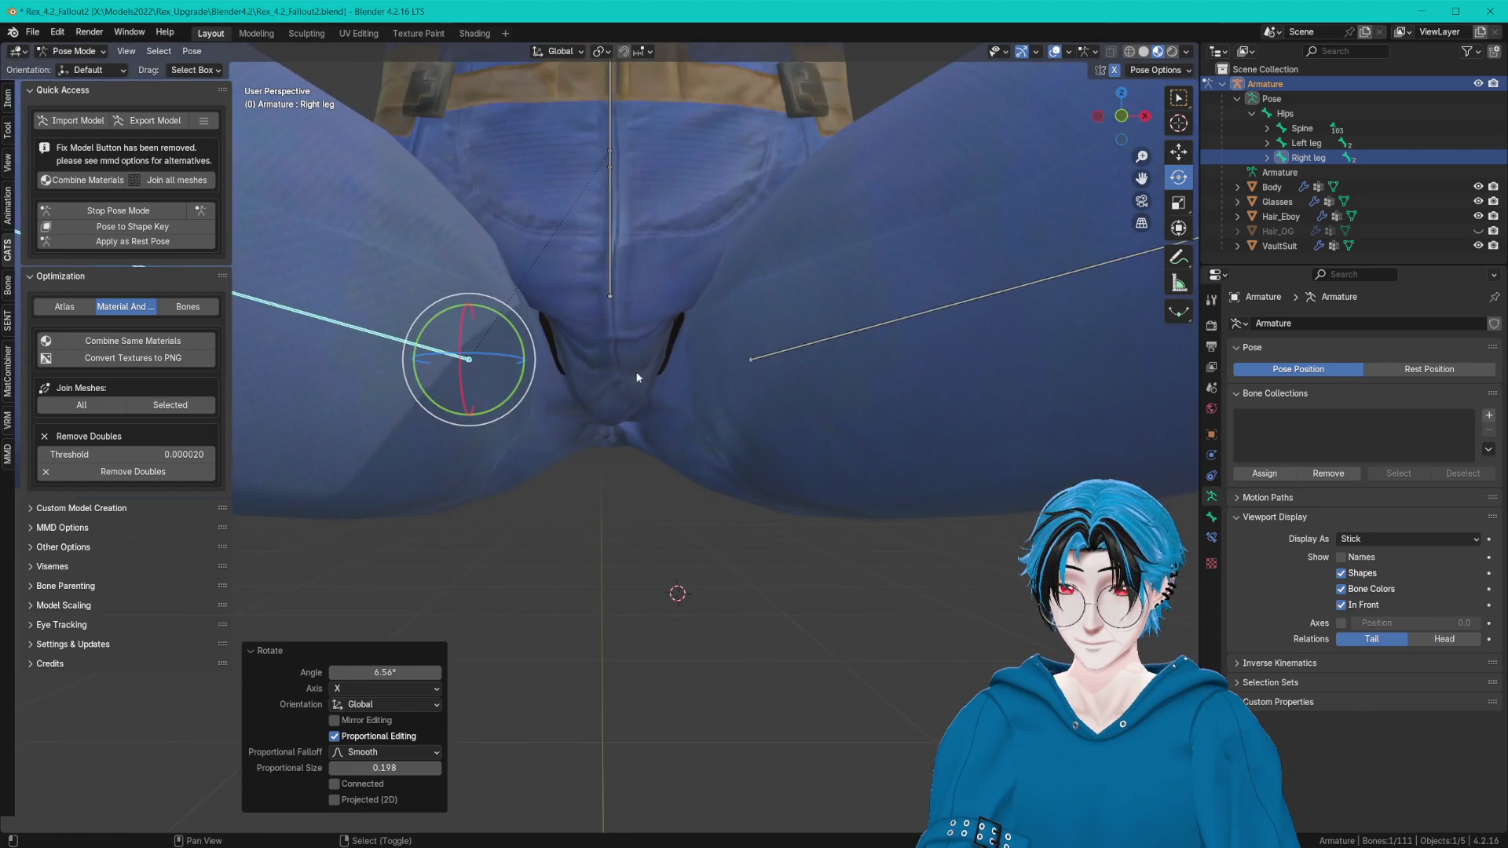
pyautogui.scroll(2, 636, 377)
pyautogui.moveTo(725, 358); pyautogui.dragTo(767, 337, button='middle')
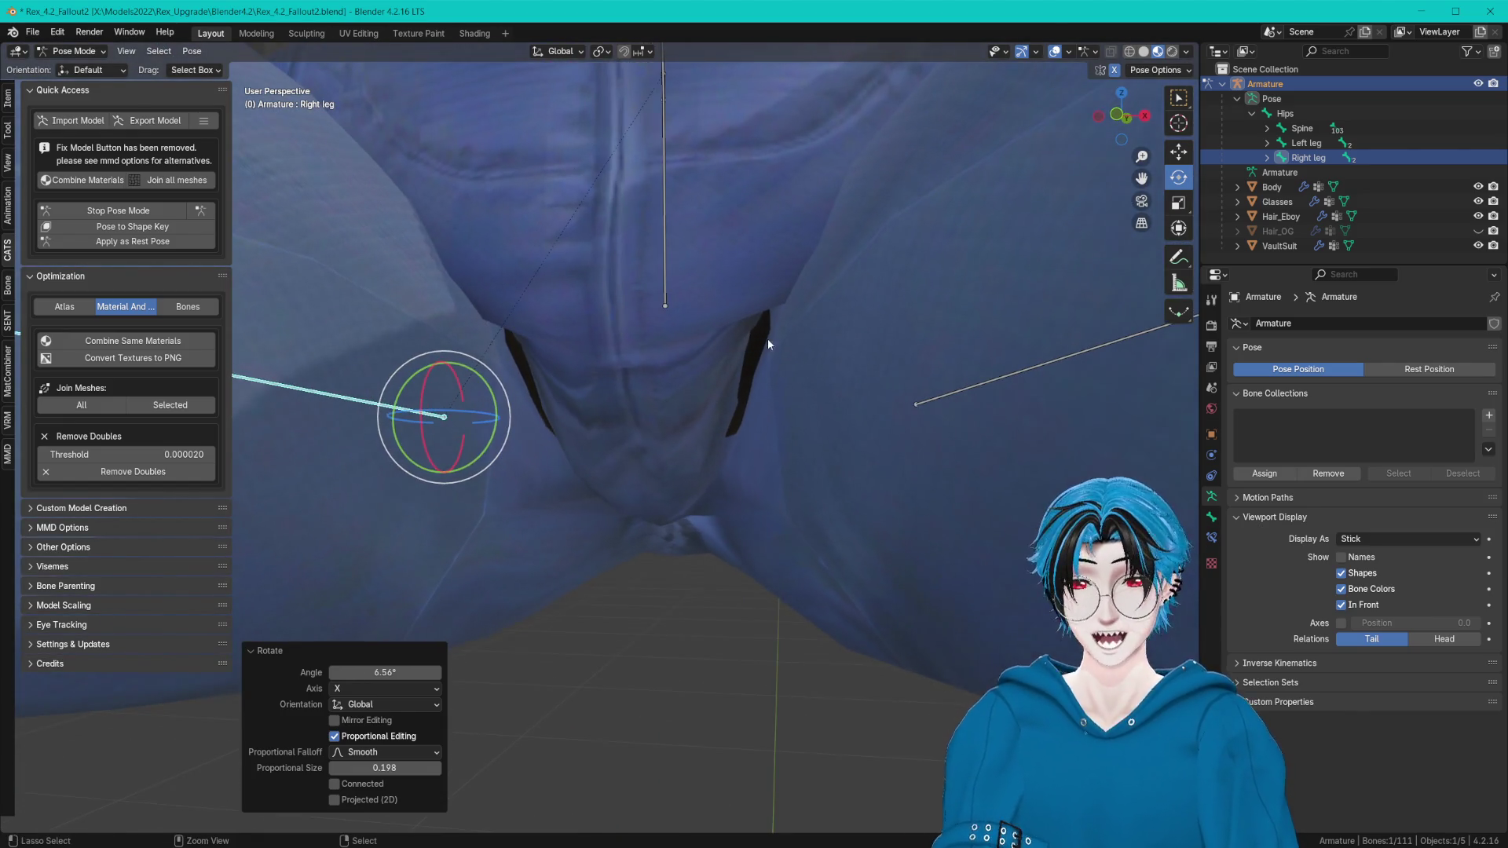
# Save the blend file and return the armature from Pose Mode to Object Mode.
pyautogui.hotkey('ctrl', 's')
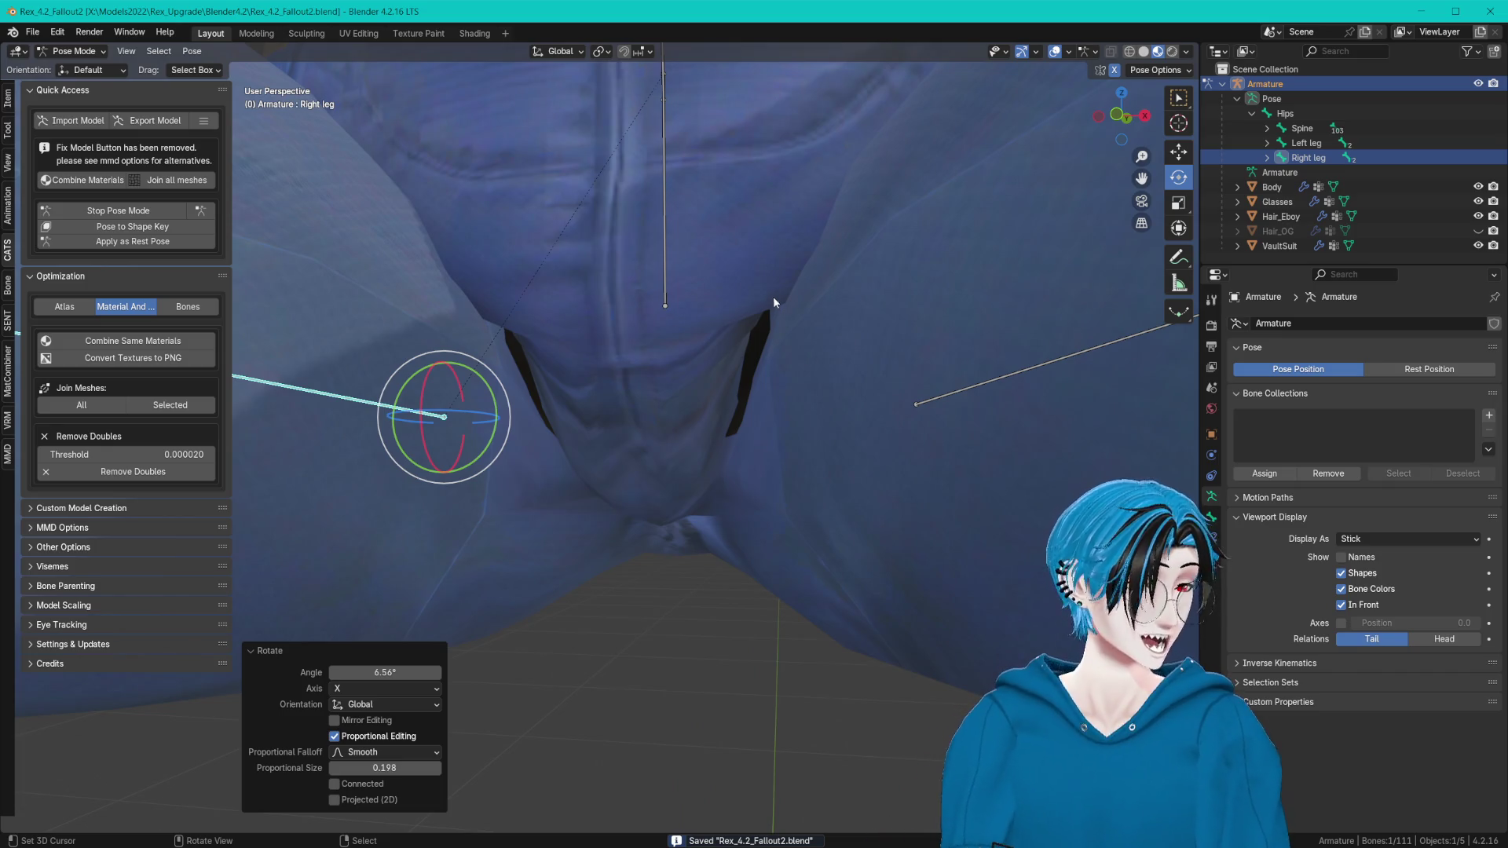
pyautogui.click(88, 32)
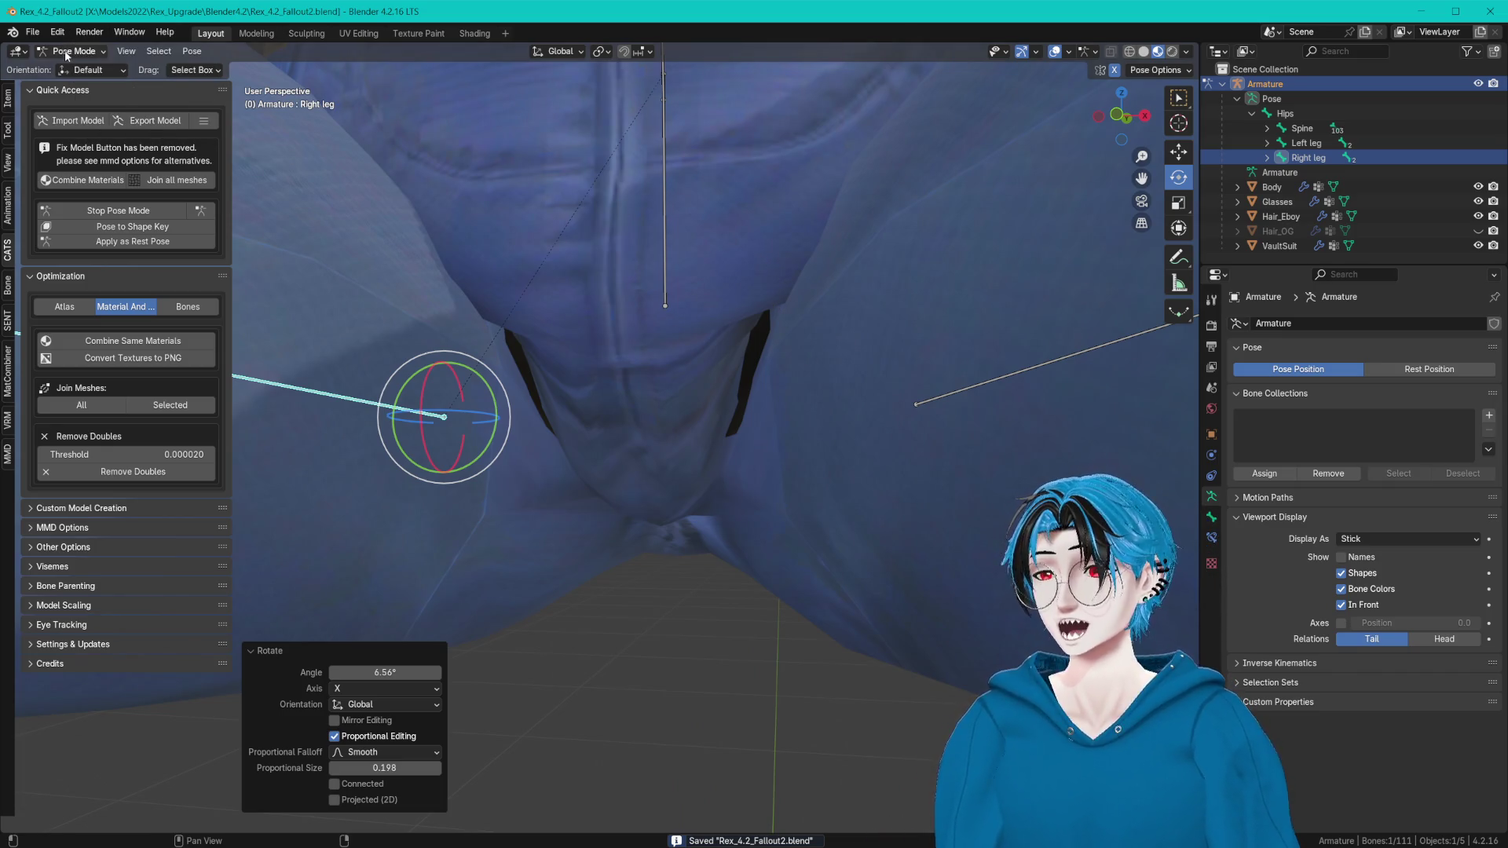
pyautogui.click(76, 51)
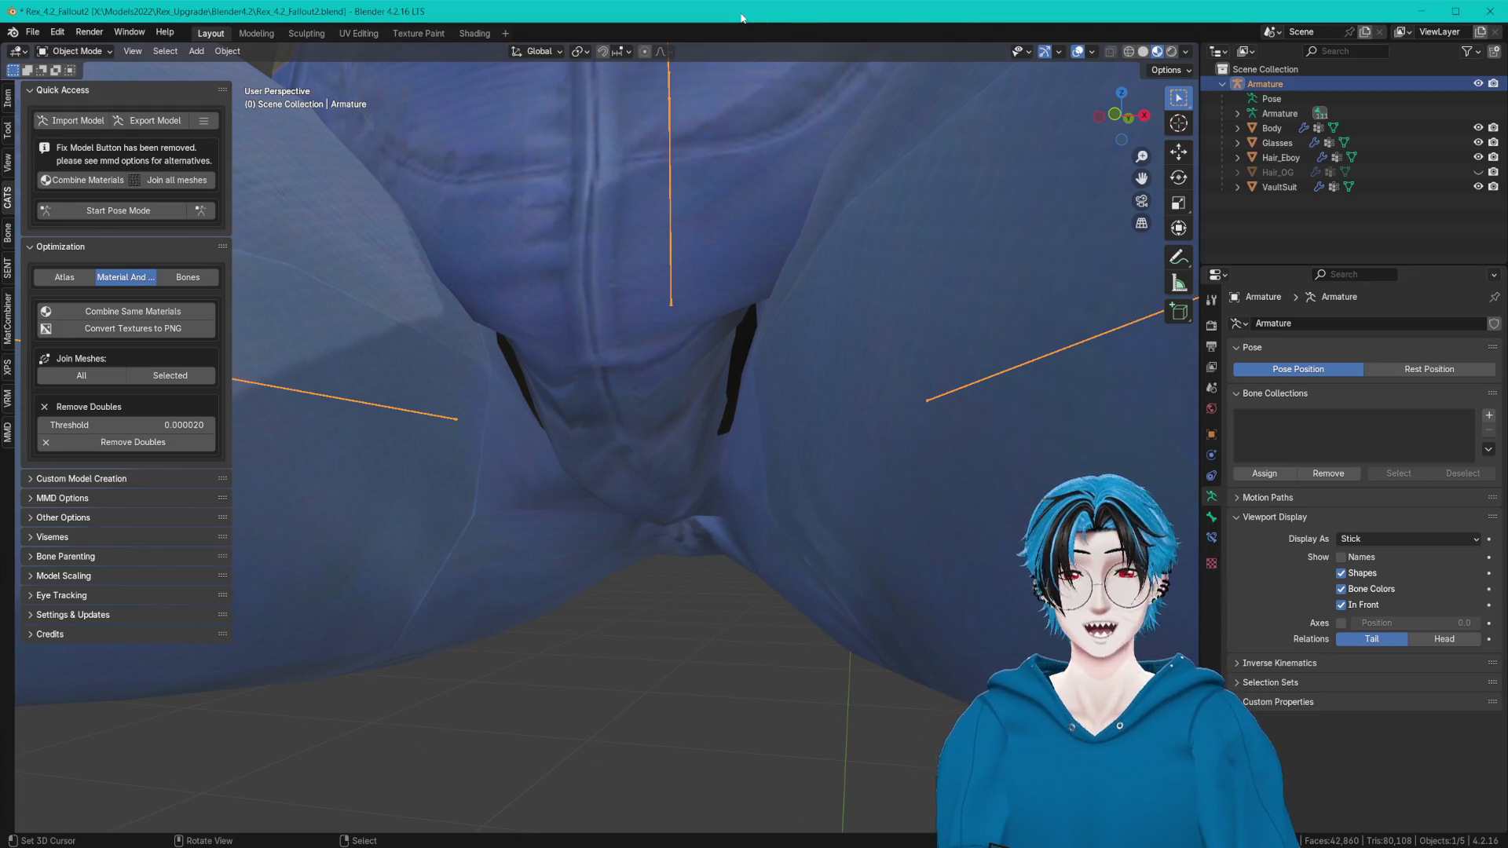
pyautogui.moveTo(713, 171); pyautogui.dragTo(779, 182, button='middle')
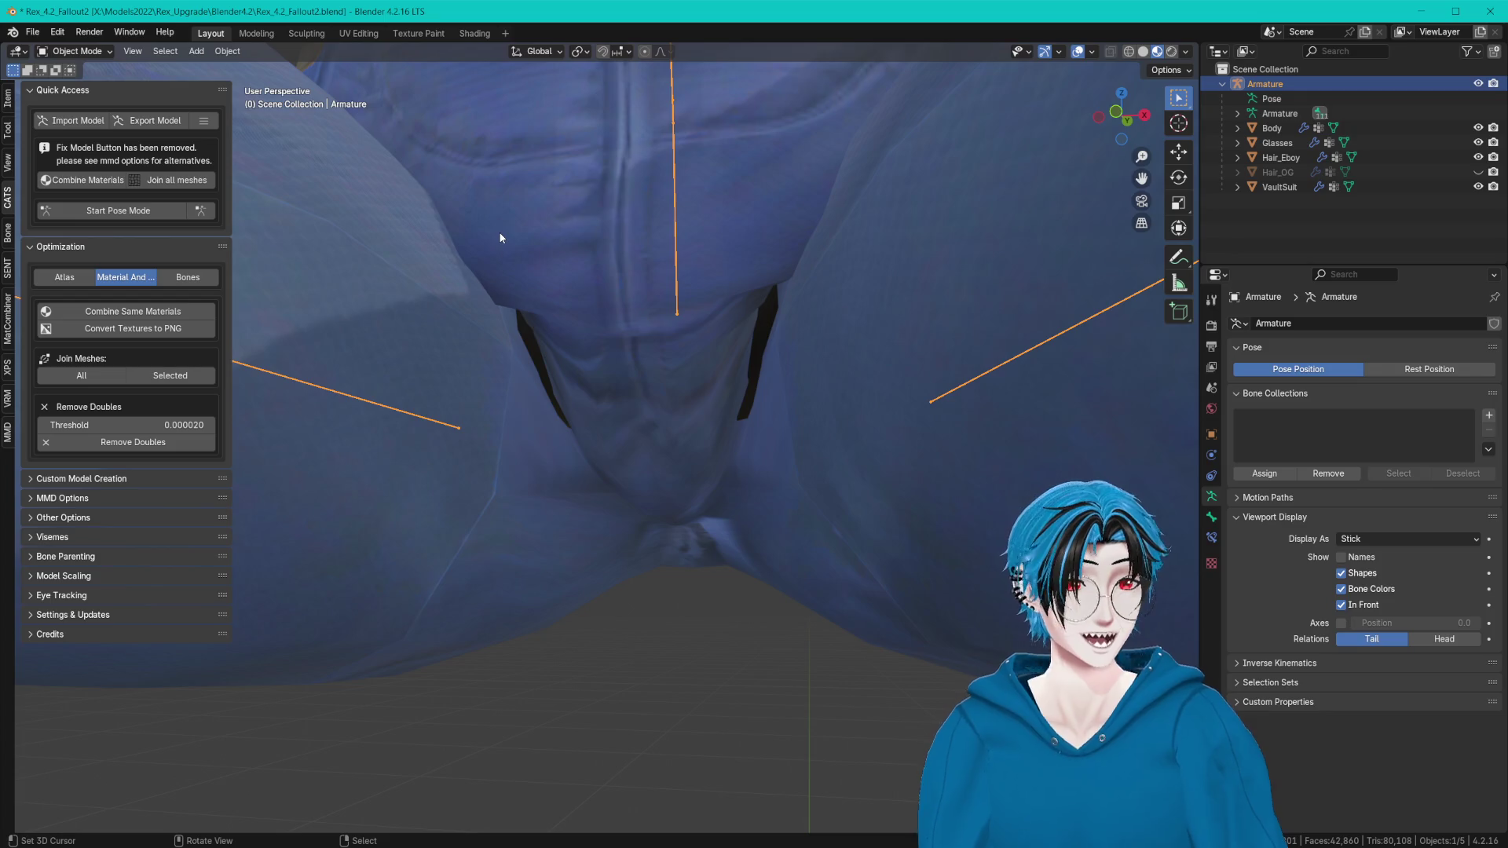
# Select the VaultSuit mesh and switch it into Weight Paint mode, framing the crotch.
pyautogui.click(568, 618)
pyautogui.click(113, 51)
pyautogui.click(83, 134)
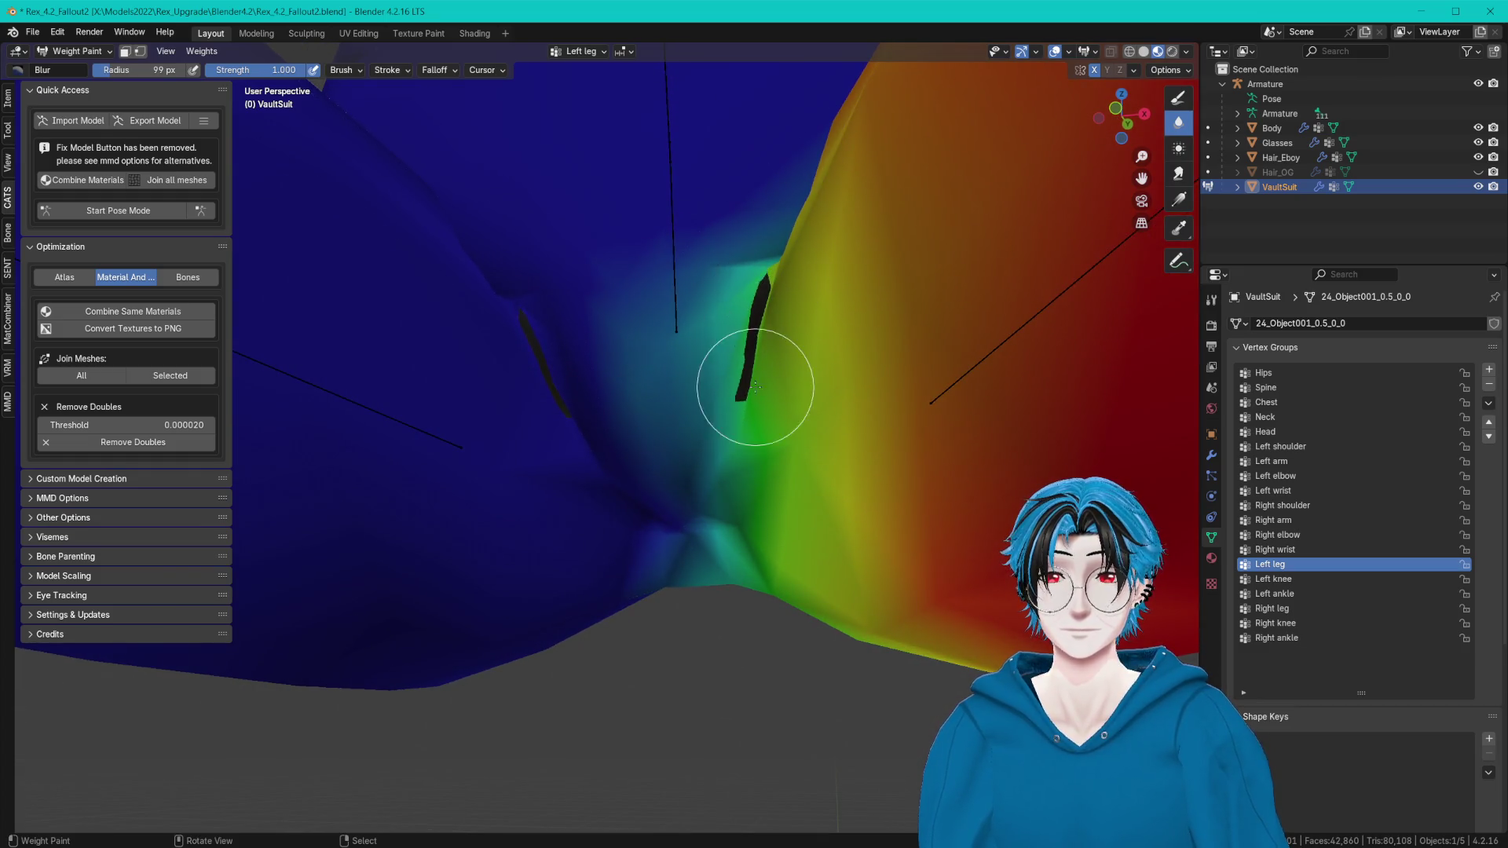
pyautogui.keyDown('shift'); pyautogui.moveTo(749, 237); pyautogui.dragTo(743, 247, button='middle'); pyautogui.keyUp('shift')
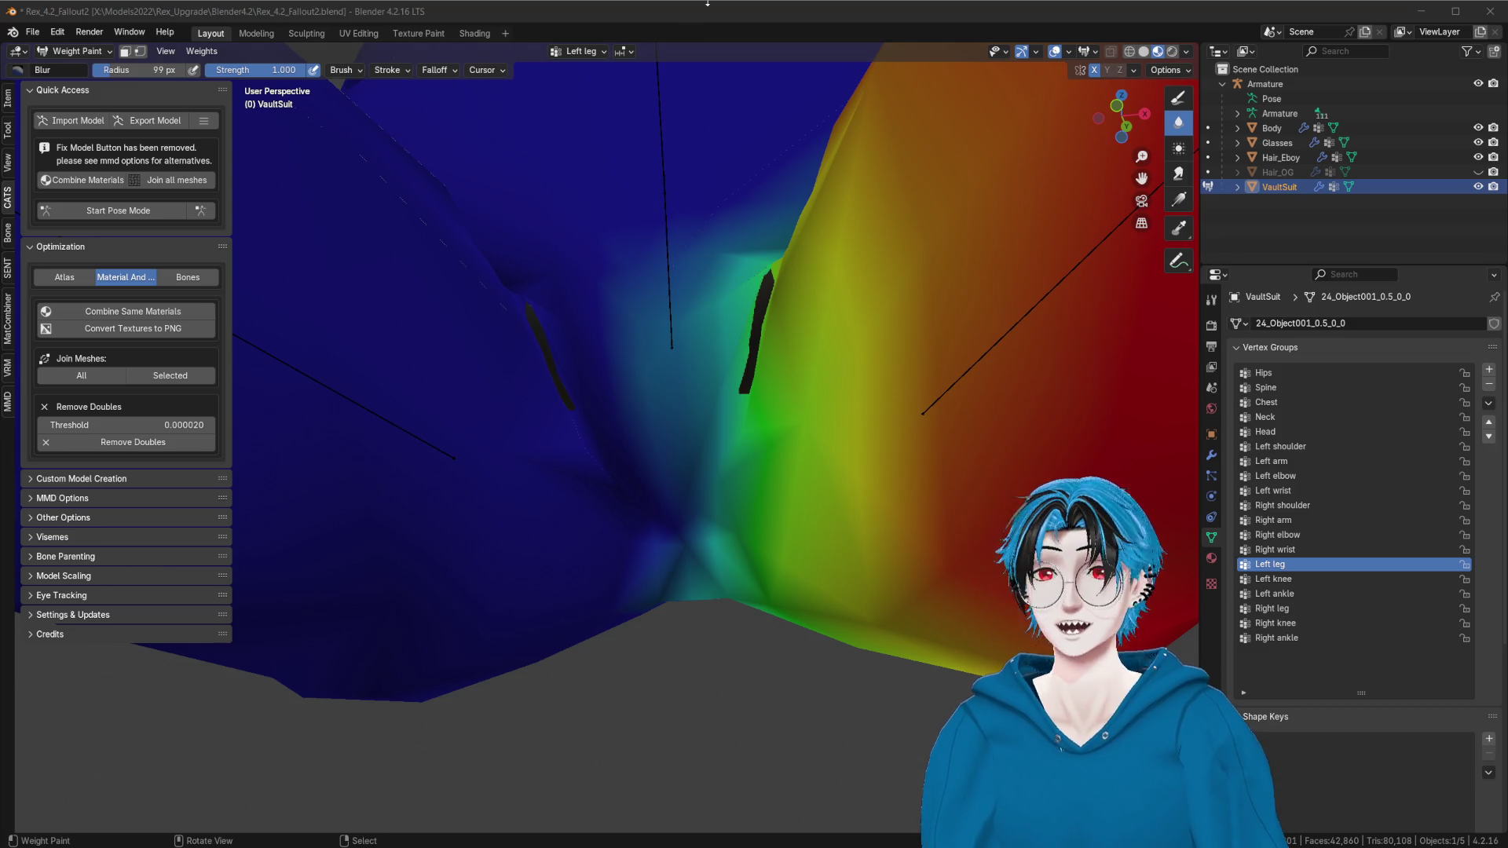
pyautogui.hotkey('alt', 'Tab')
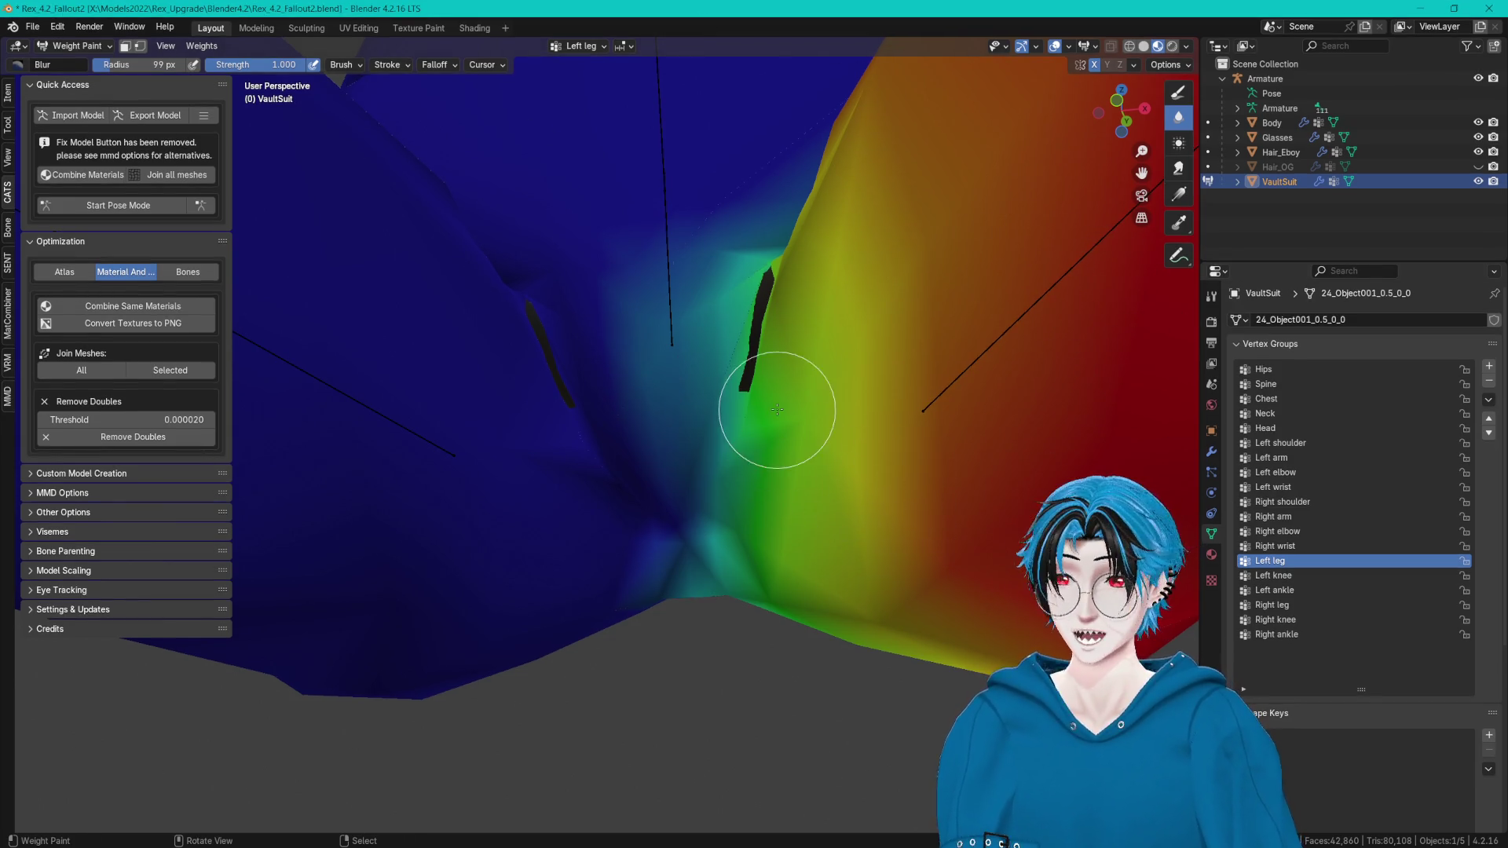
# Blur the Left leg weights along the crotch seam and subtract Left leg weight near it.
pyautogui.moveTo(773, 405); pyautogui.dragTo(757, 229)
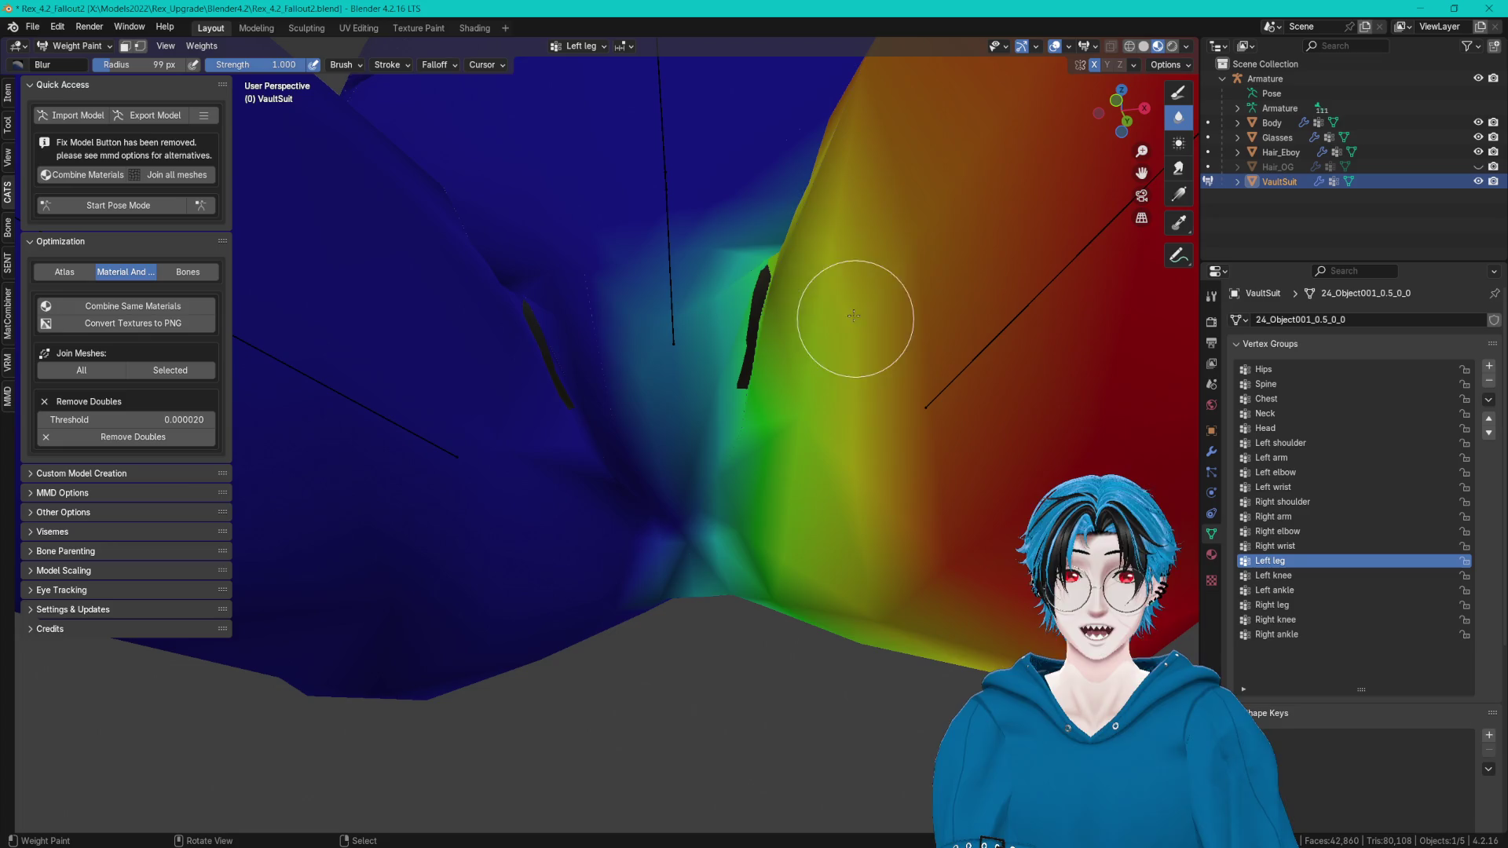
pyautogui.click(1177, 94)
pyautogui.moveTo(757, 287)
pyautogui.mouseDown(button='middle')
pyautogui.moveTo(808, 337)
pyautogui.moveTo(1069, 186)
pyautogui.mouseUp(button='middle')
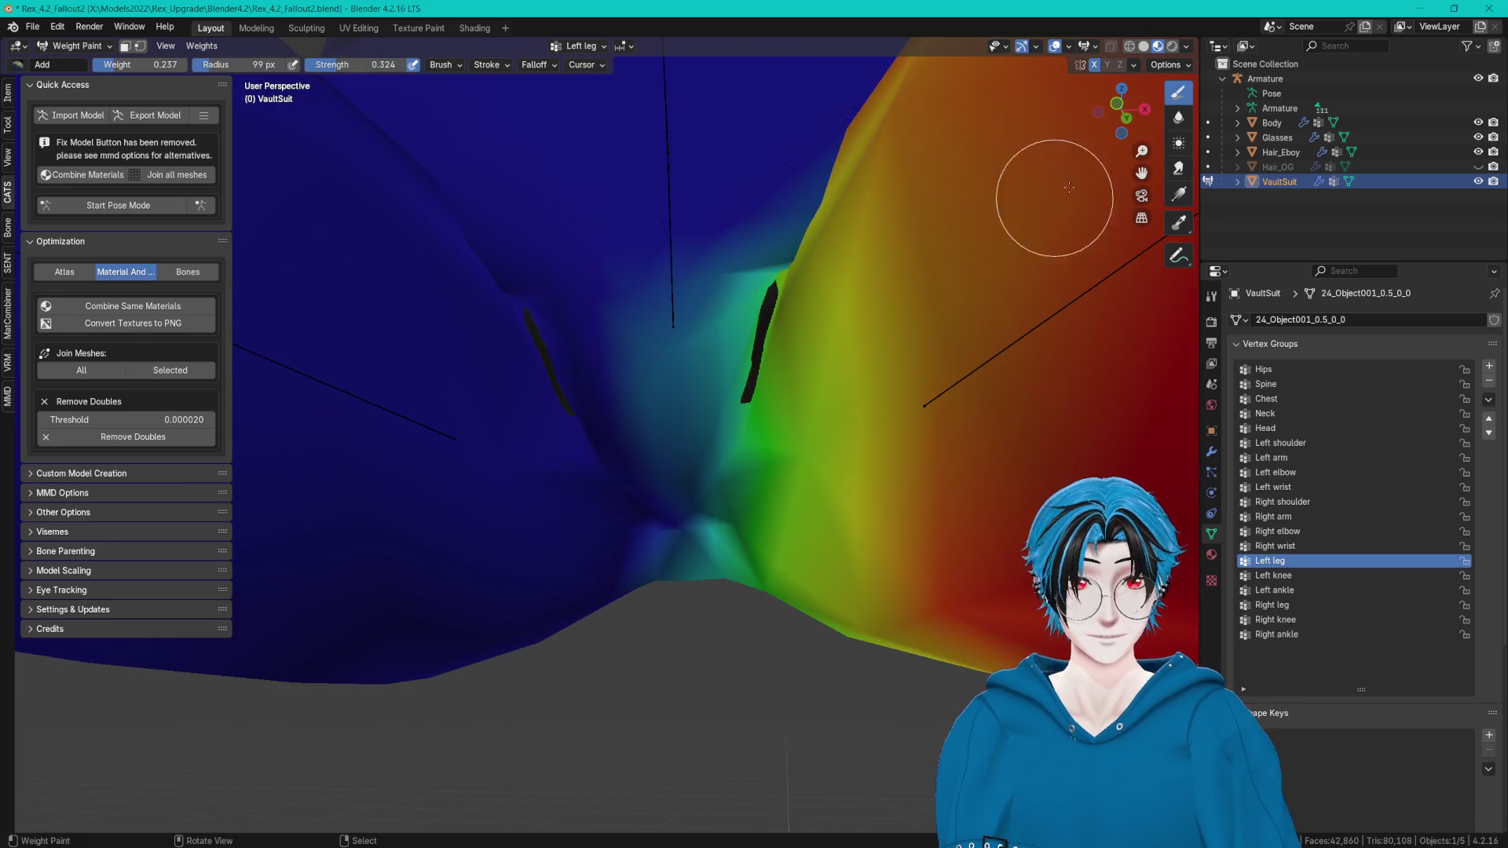
pyautogui.click(8, 123)
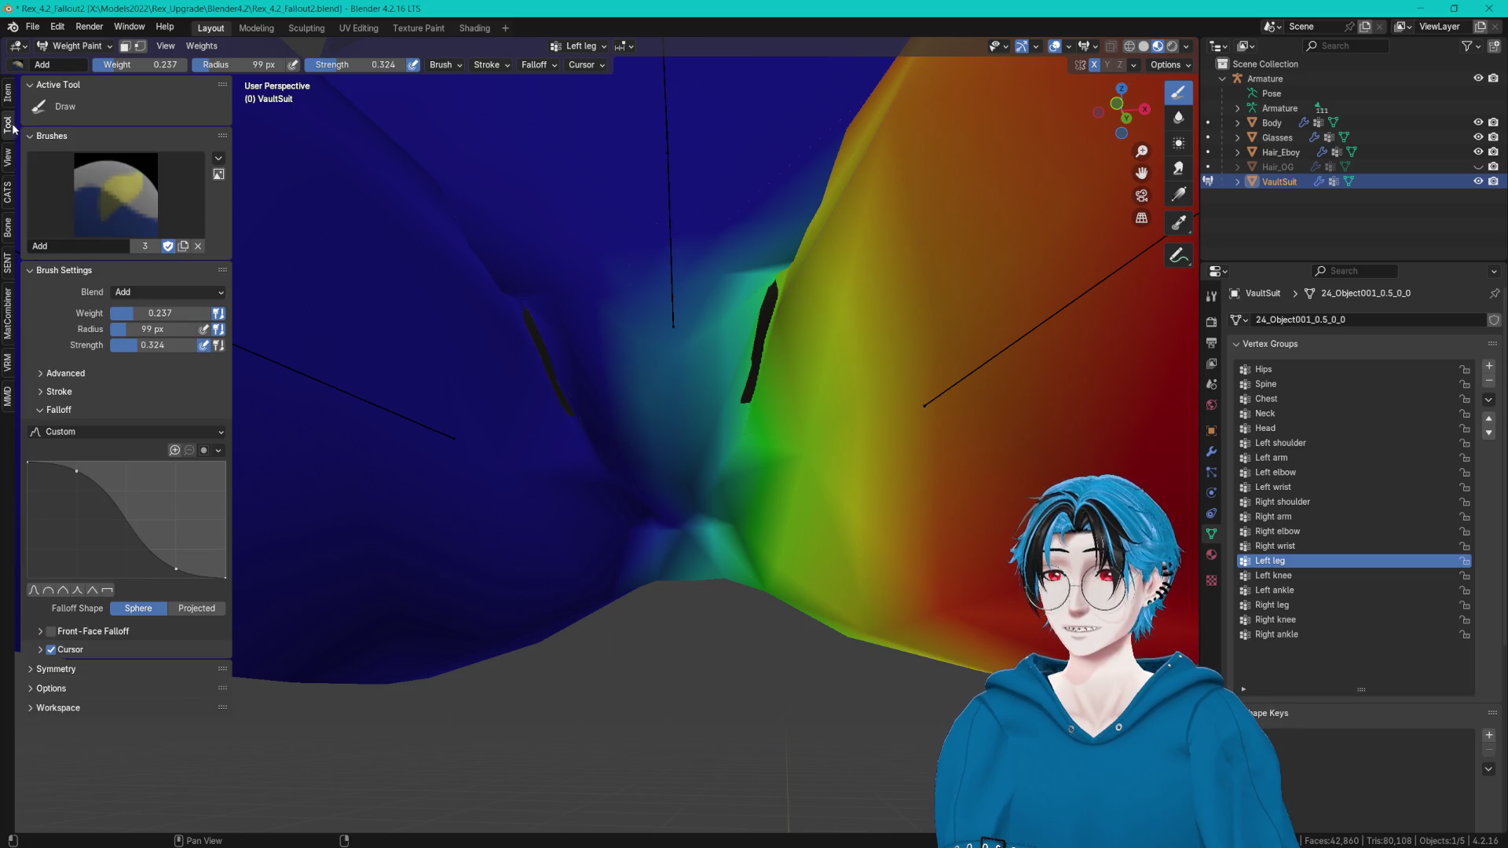
pyautogui.click(152, 195)
pyautogui.click(414, 279)
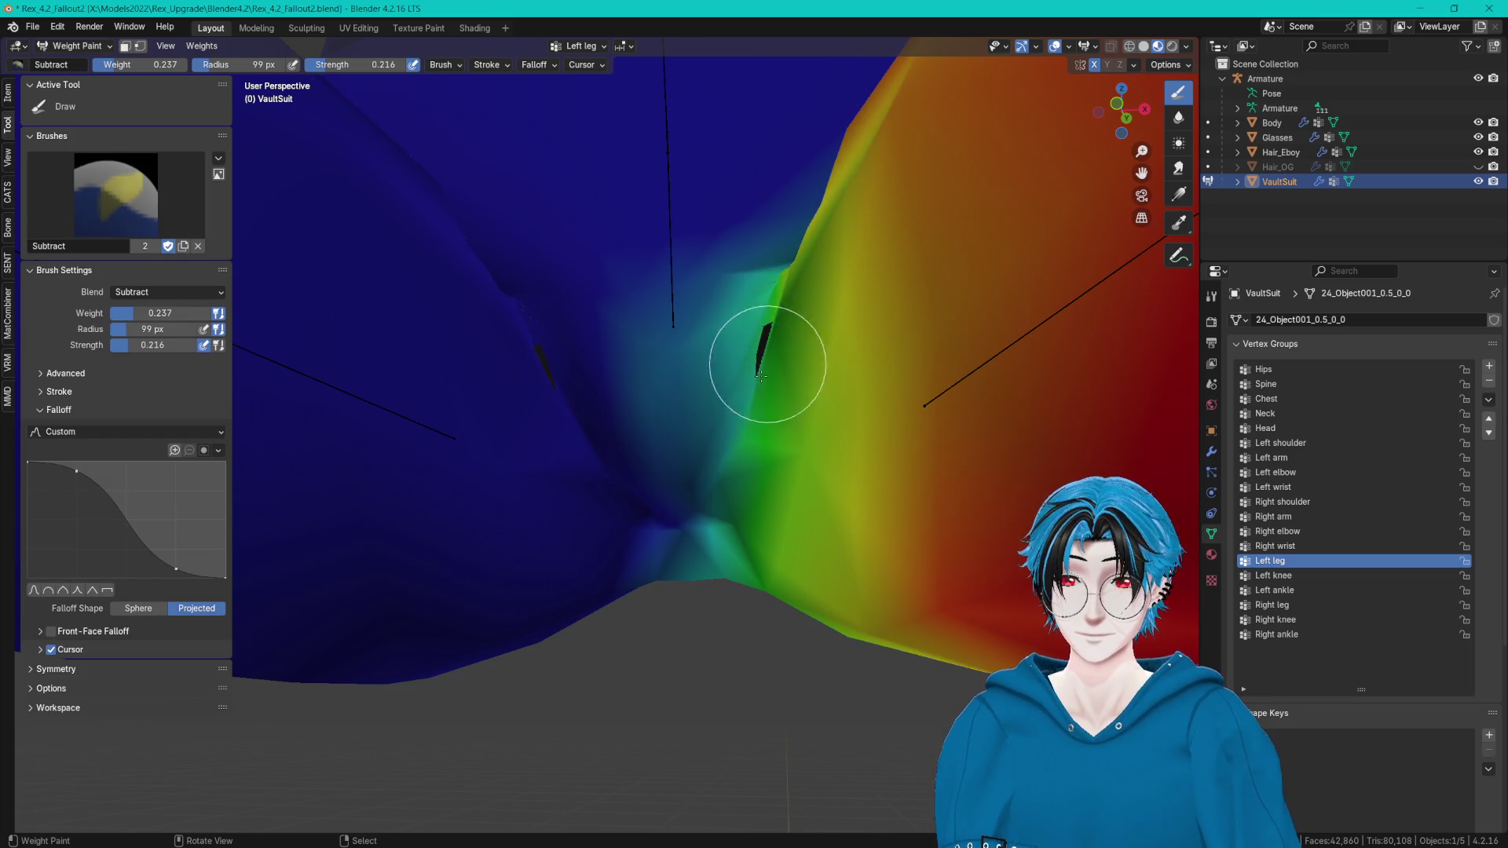
pyautogui.moveTo(760, 365); pyautogui.dragTo(780, 320)
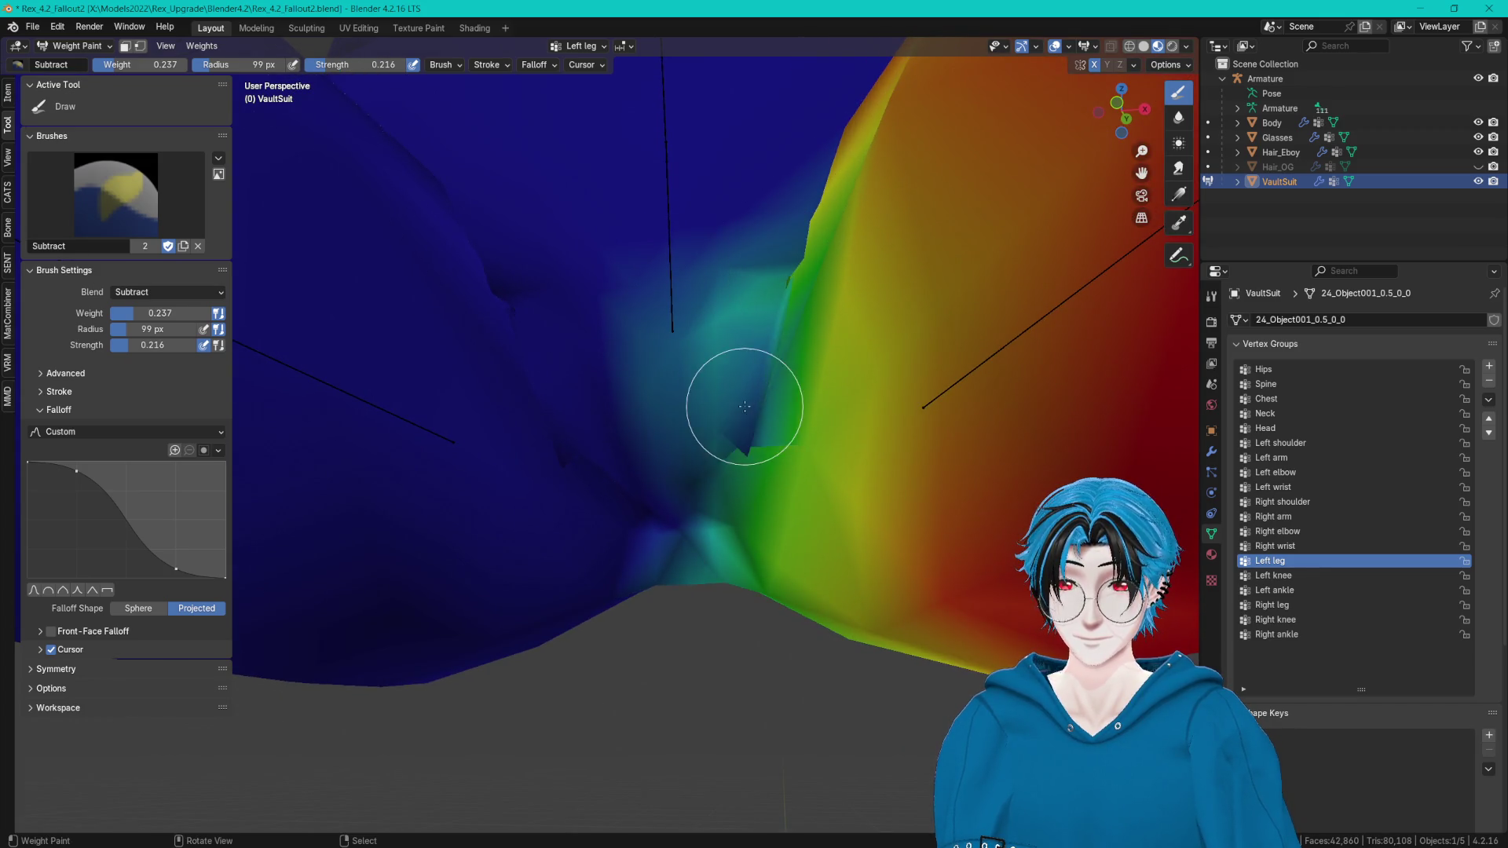
pyautogui.moveTo(714, 441)
pyautogui.mouseDown(button='middle')
pyautogui.moveTo(746, 476)
pyautogui.moveTo(724, 454)
pyautogui.moveTo(766, 448)
pyautogui.mouseUp(button='middle')
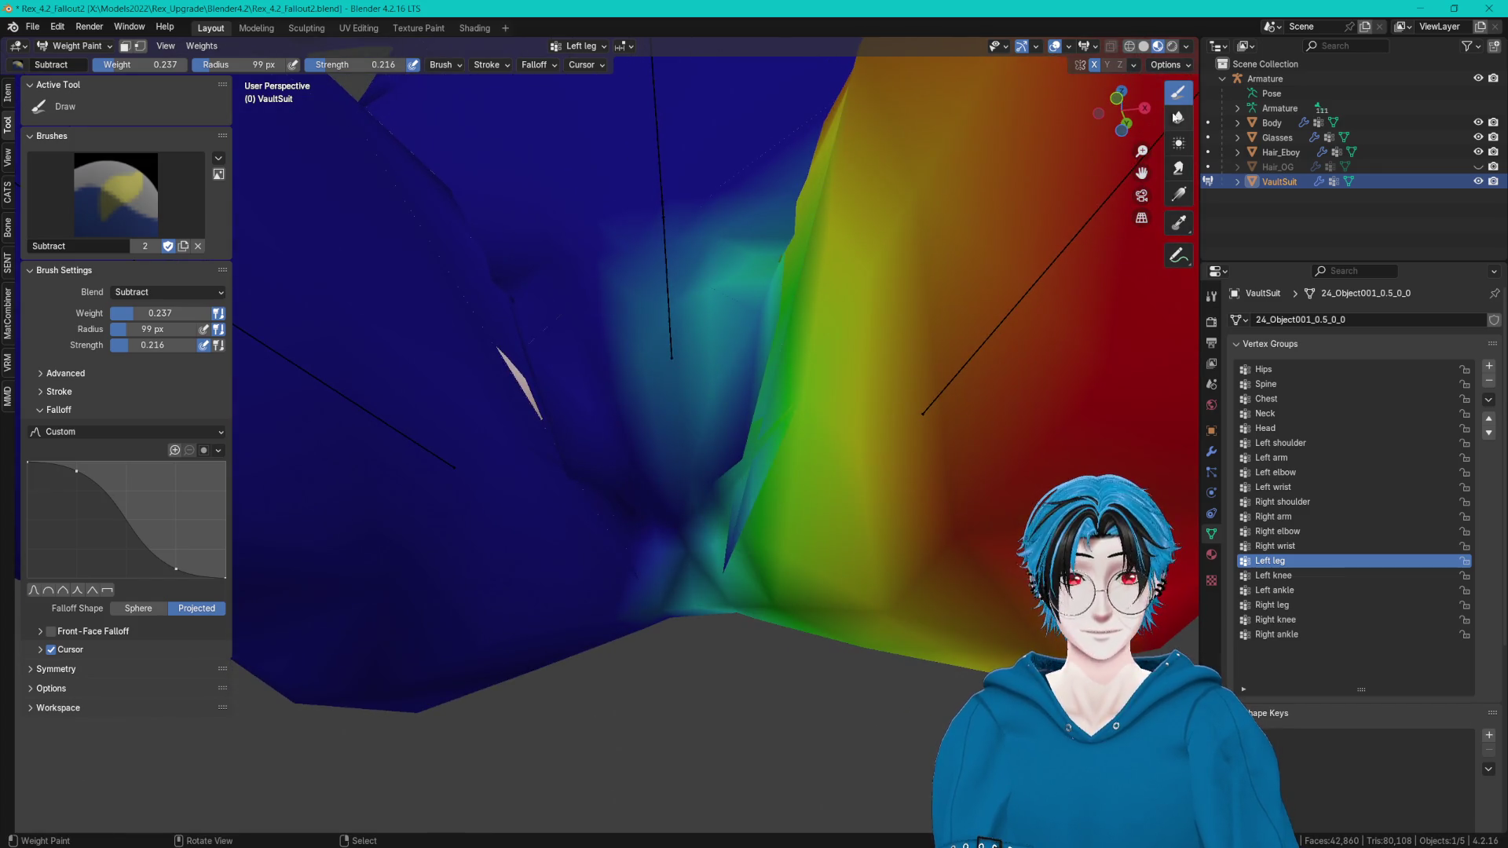
pyautogui.click(1177, 115)
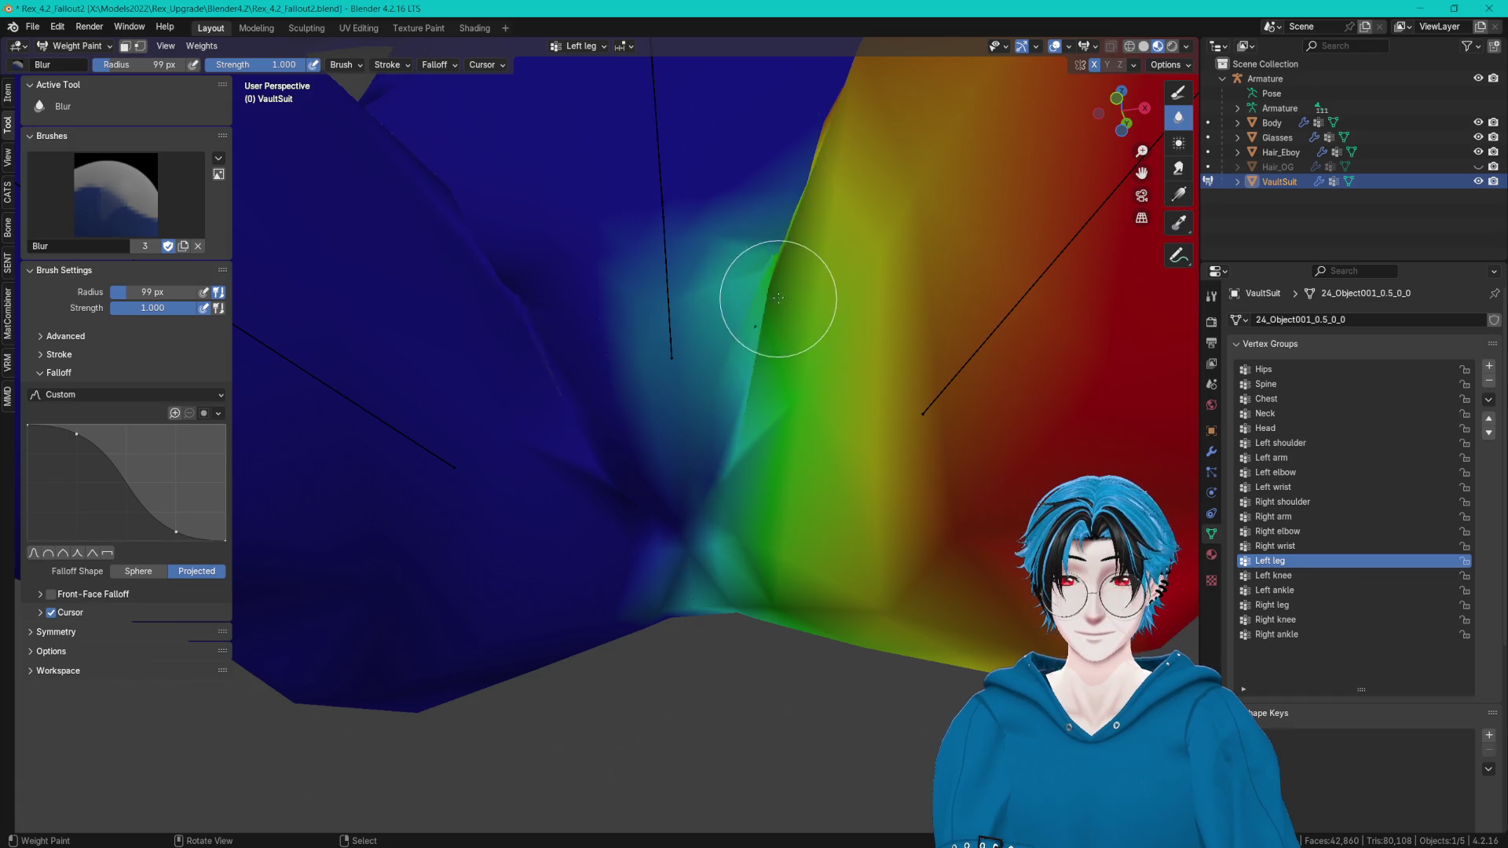
pyautogui.moveTo(778, 298); pyautogui.dragTo(814, 234, button='middle')
pyautogui.keyDown('ctrl'); pyautogui.moveTo(771, 394); pyautogui.dragTo(815, 407, button='middle'); pyautogui.keyUp('ctrl')
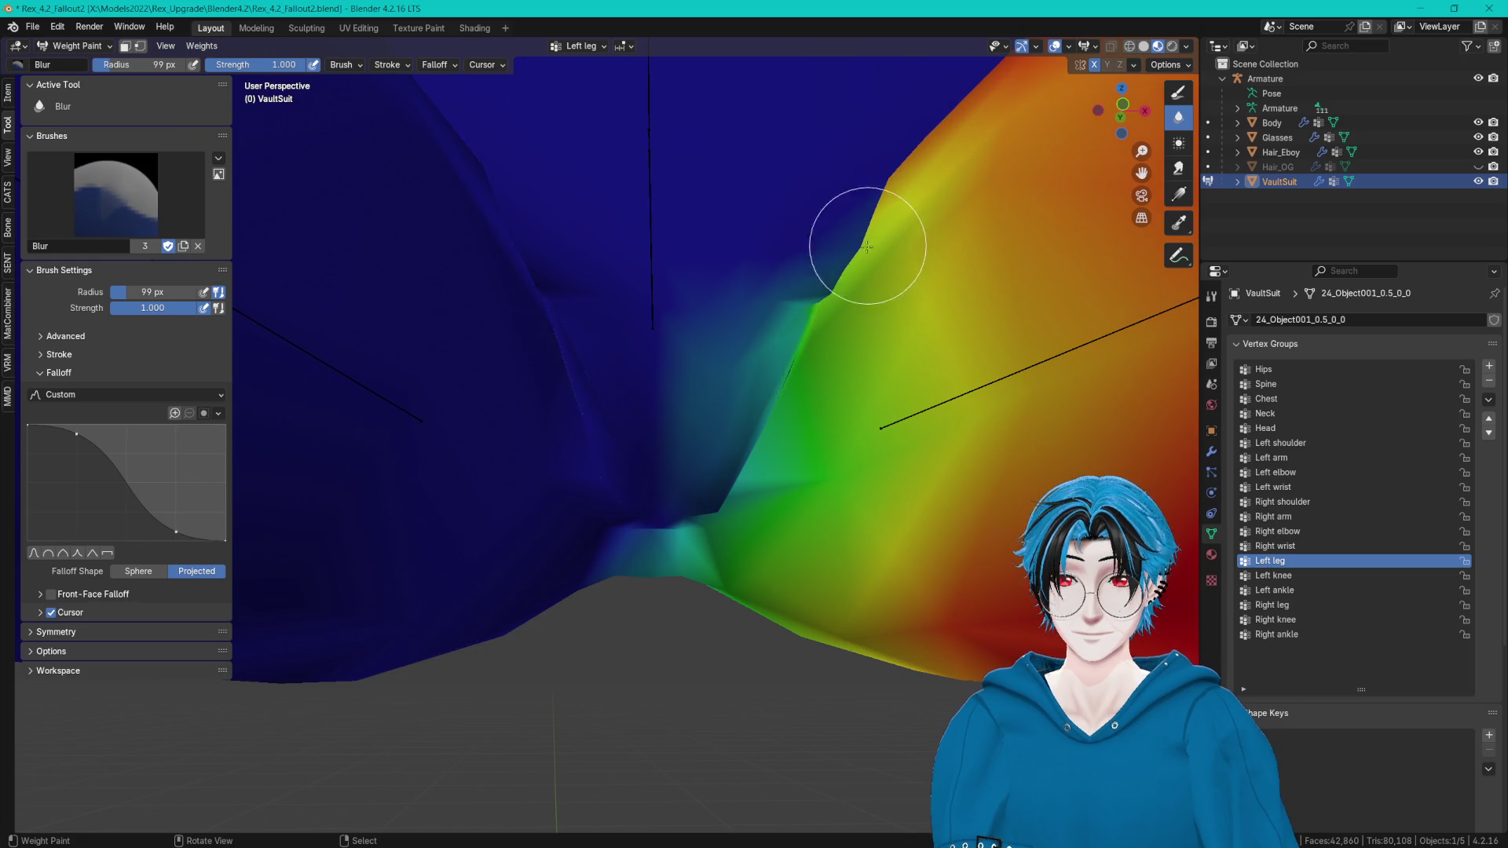
# Make Hips the active group and add Hips weight into the crotch seam.
pyautogui.keyDown('ctrl'); pyautogui.click(917, 329); pyautogui.keyUp('ctrl')
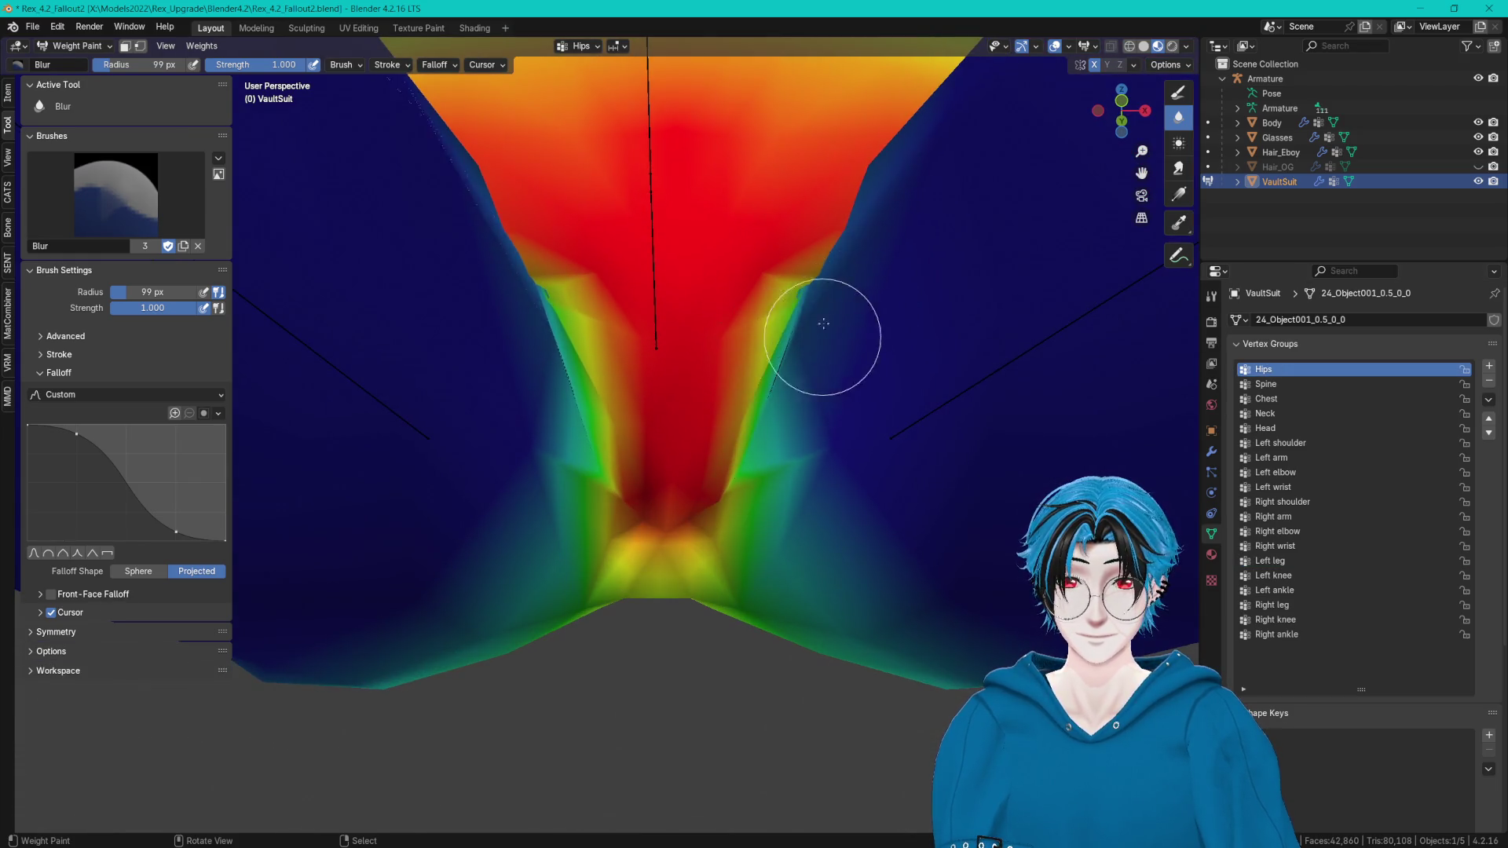
pyautogui.moveTo(824, 337)
pyautogui.mouseDown(button='middle')
pyautogui.moveTo(824, 354)
pyautogui.moveTo(767, 370)
pyautogui.mouseUp(button='middle')
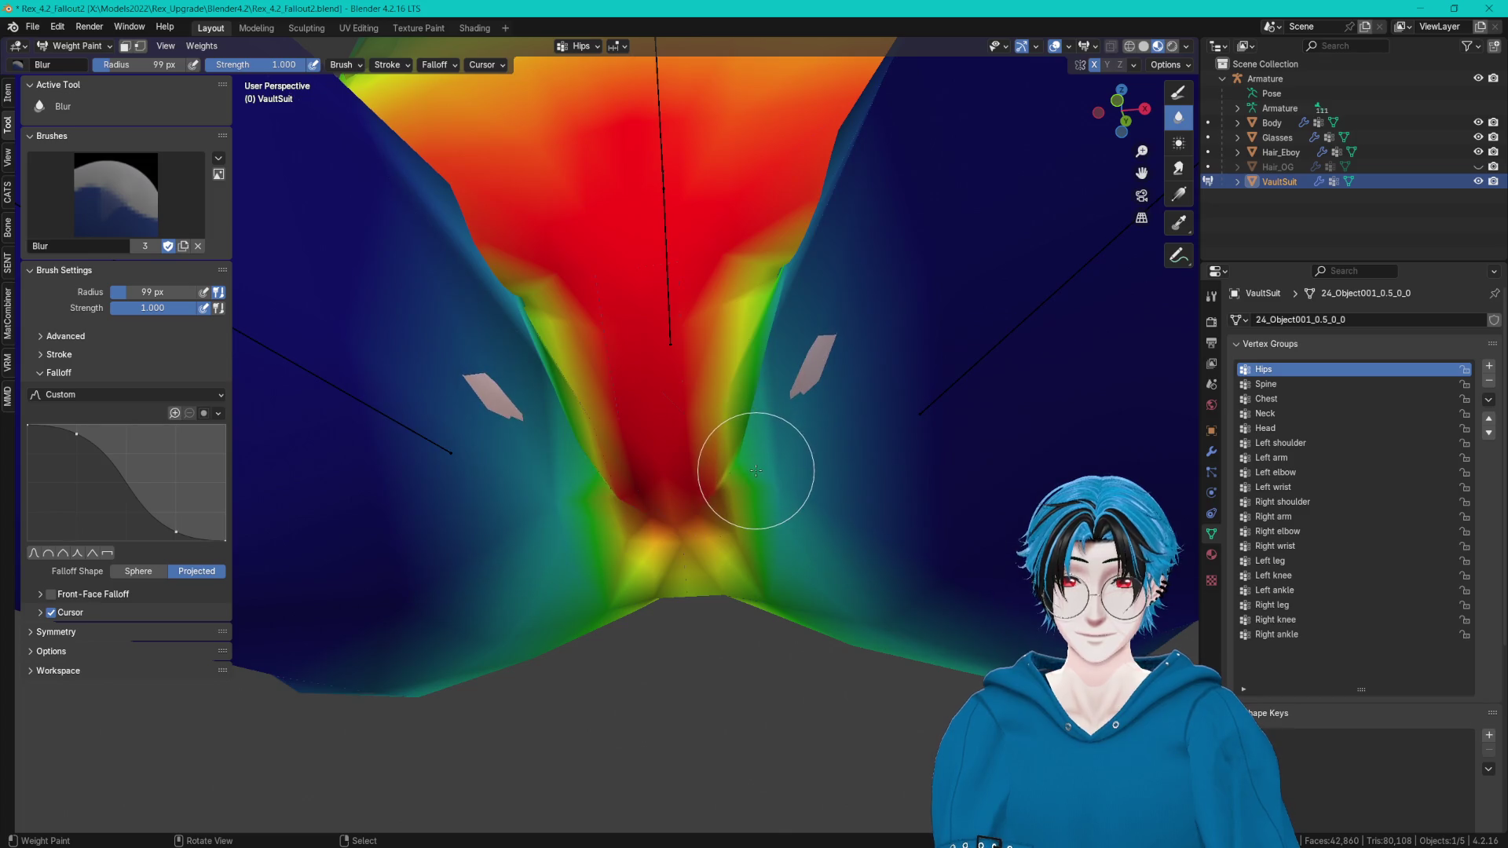
pyautogui.moveTo(770, 454); pyautogui.dragTo(753, 443, button='middle')
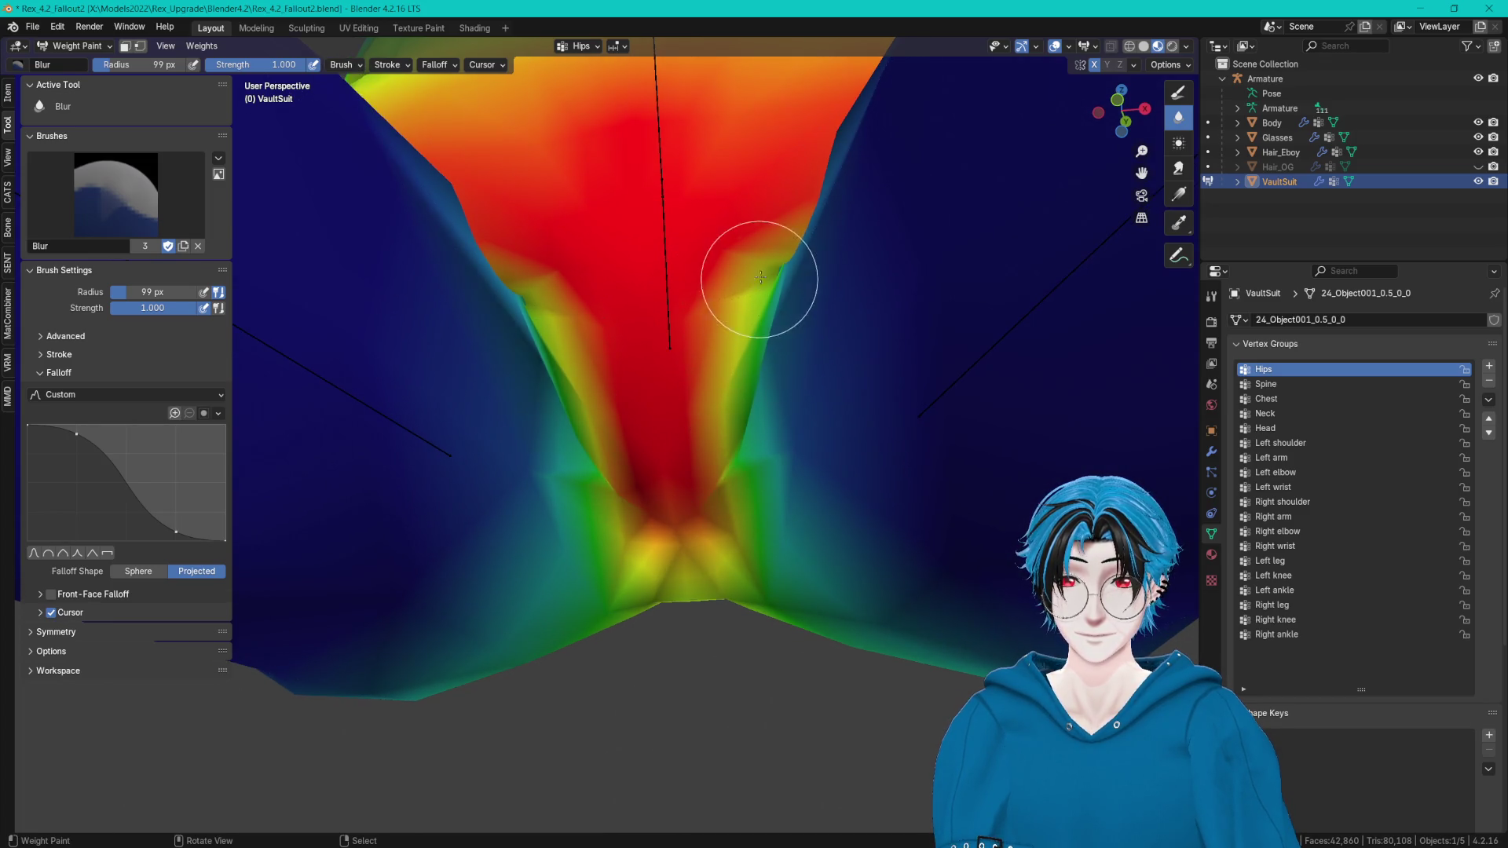
pyautogui.moveTo(797, 243); pyautogui.dragTo(777, 255, button='middle')
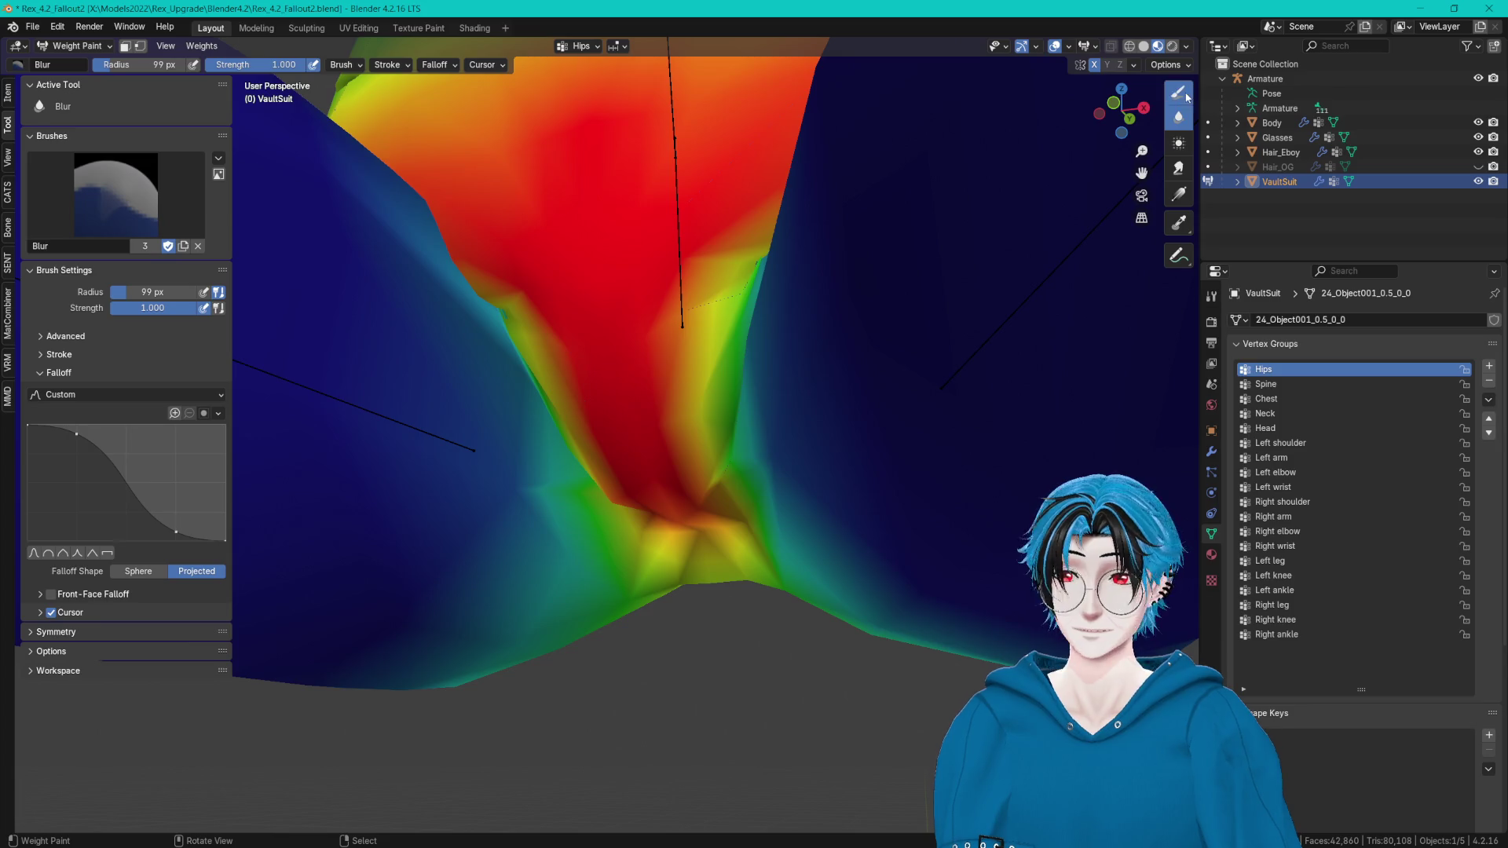
pyautogui.click(1178, 91)
pyautogui.click(116, 194)
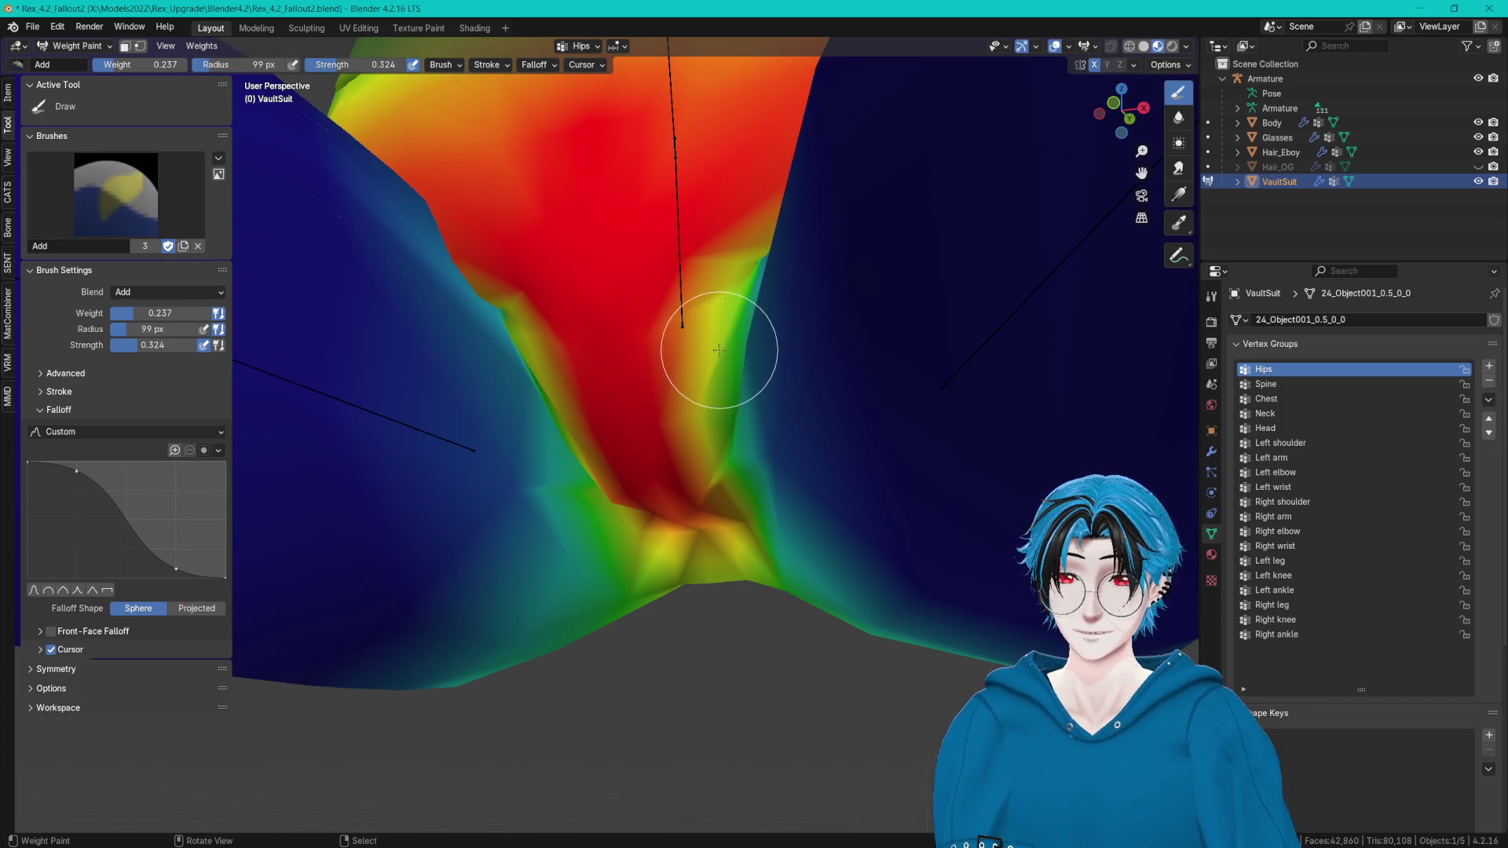
pyautogui.moveTo(757, 286)
pyautogui.mouseDown(button='middle')
pyautogui.moveTo(767, 327)
pyautogui.moveTo(828, 378)
pyautogui.moveTo(719, 376)
pyautogui.mouseUp(button='middle')
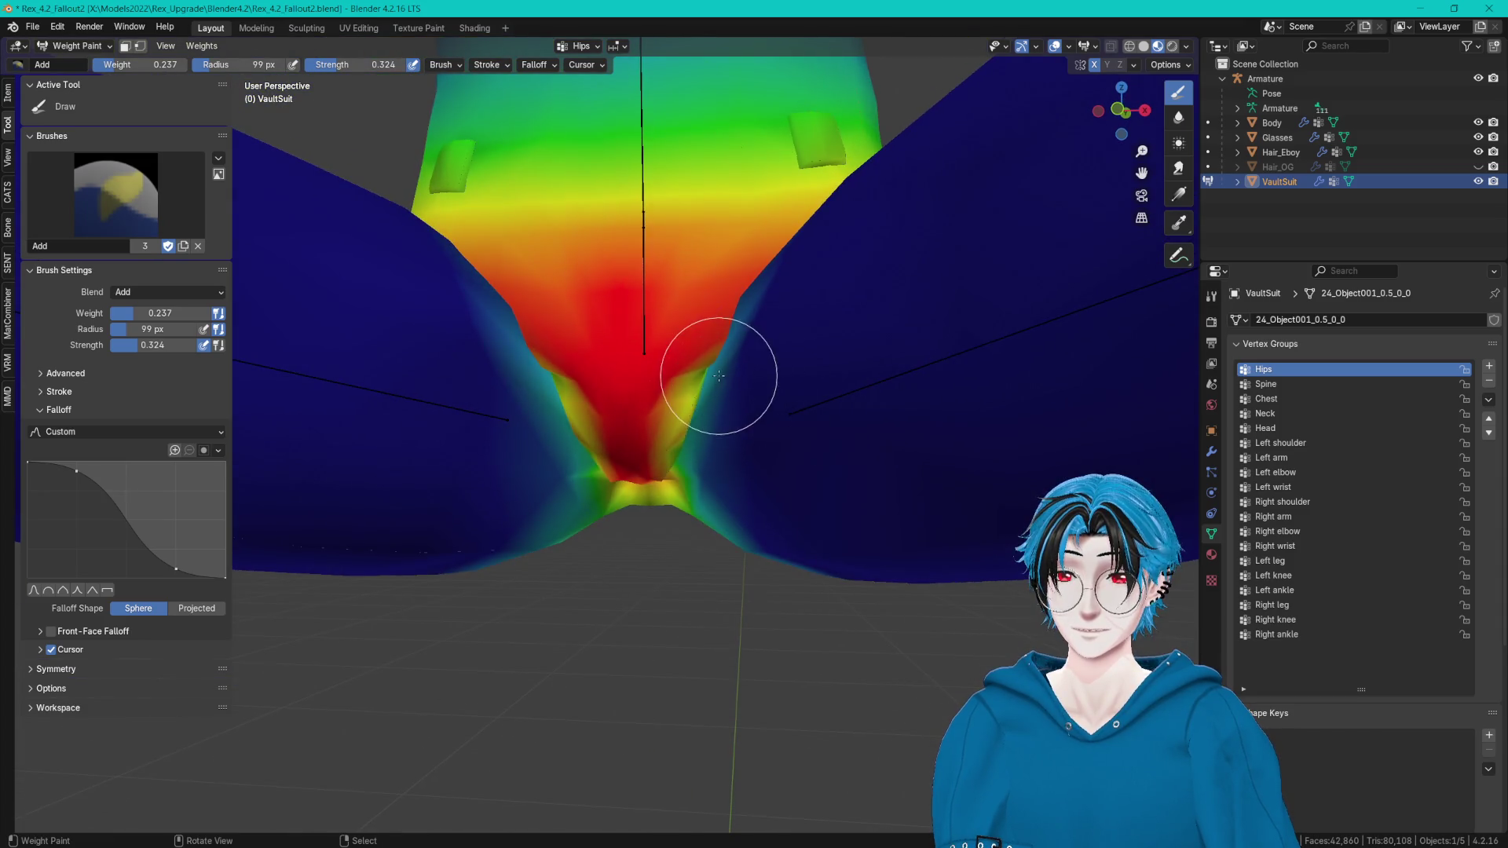
pyautogui.moveTo(681, 389); pyautogui.dragTo(690, 397)
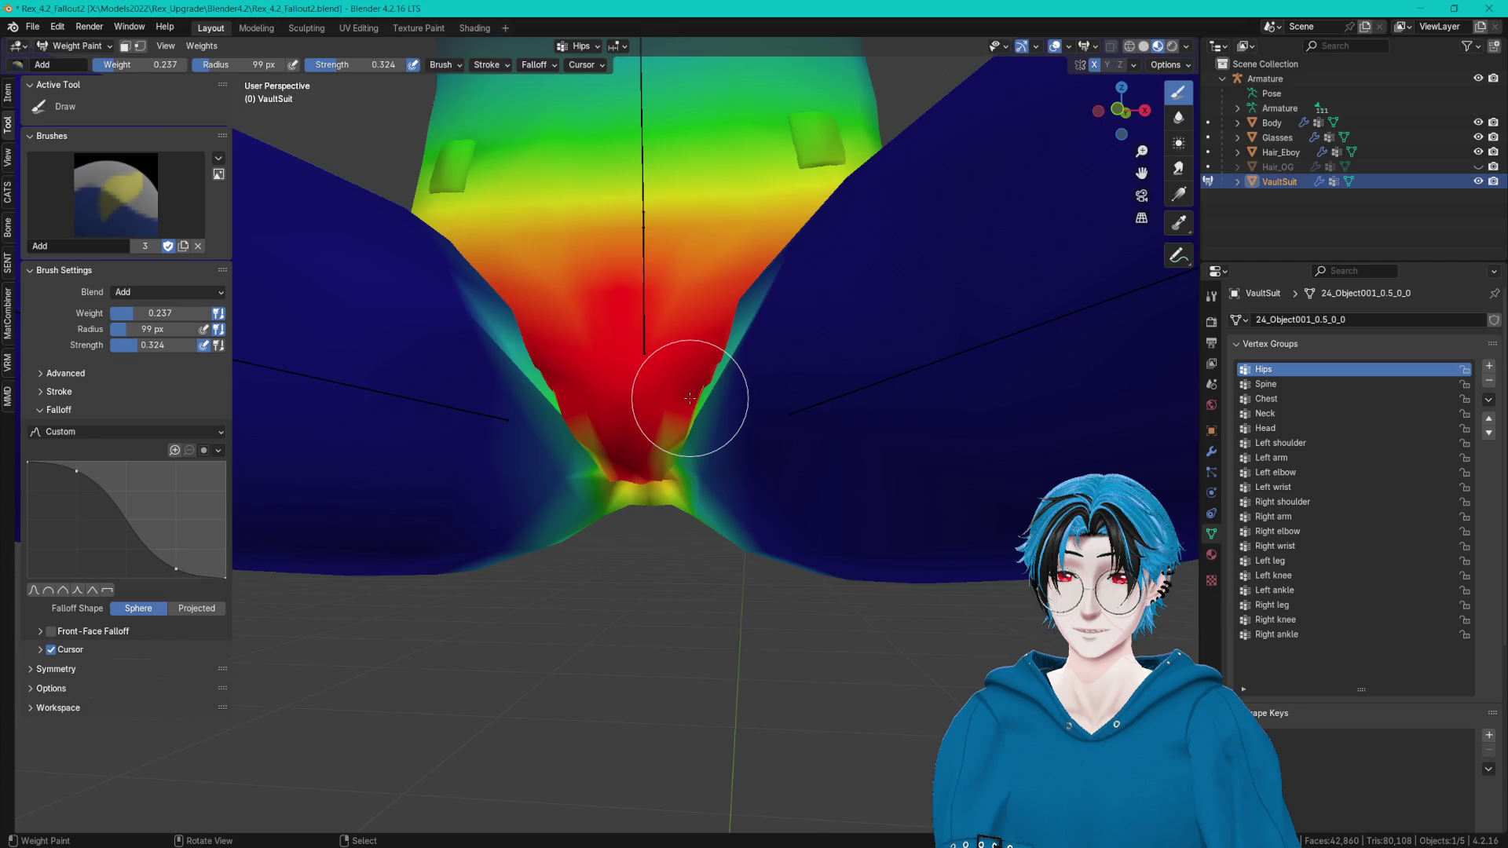
pyautogui.moveTo(690, 397); pyautogui.dragTo(835, 178, button='middle')
# Alternate Blur and Add brushes to smooth the new Hips weights around the crotch.
pyautogui.hotkey('shift', 'space')
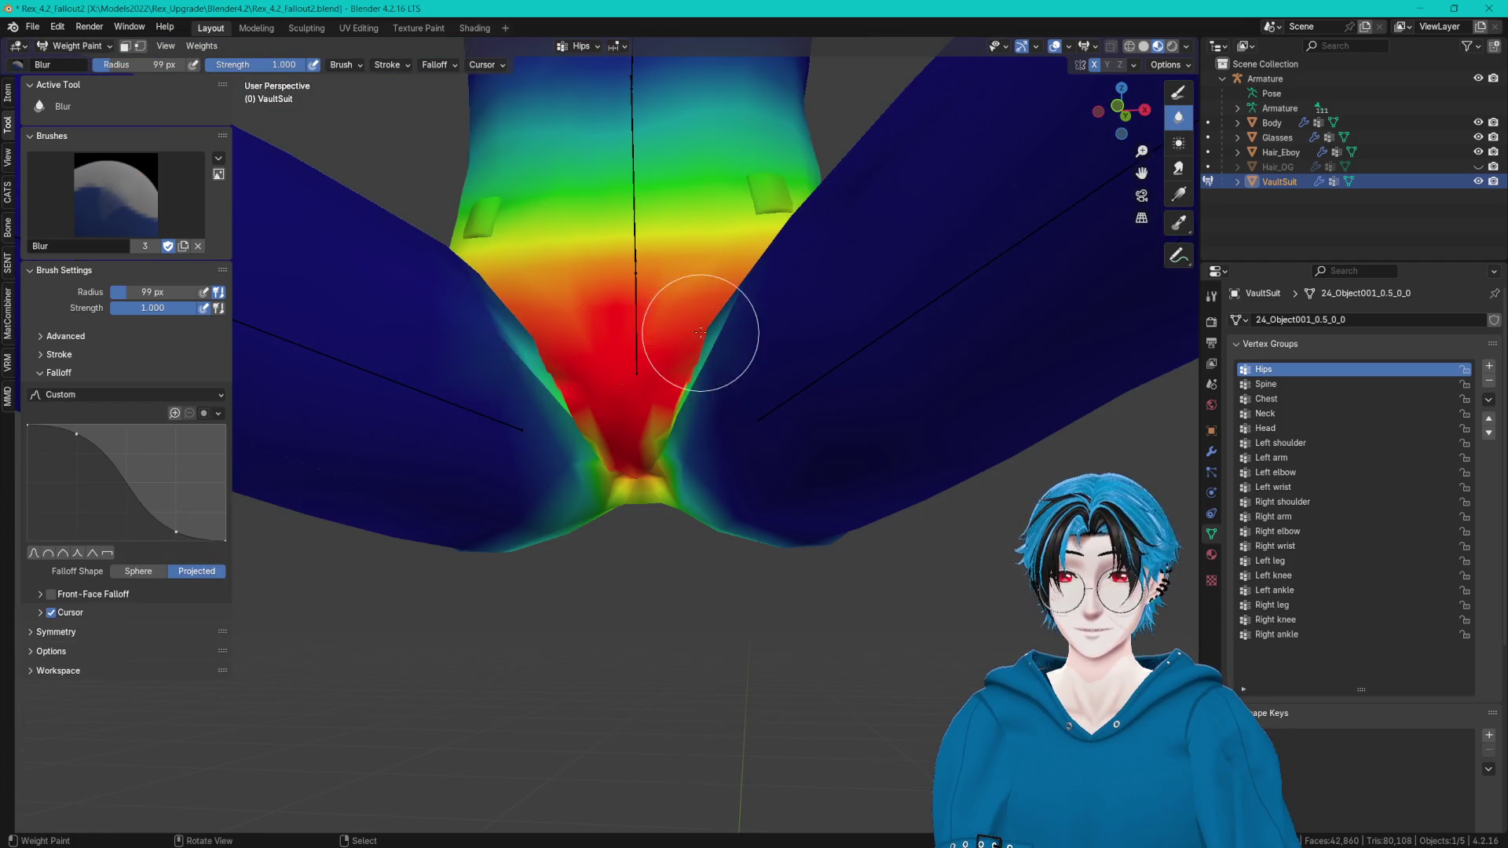
pyautogui.keyDown('ctrl'); pyautogui.moveTo(695, 366); pyautogui.dragTo(888, 296, button='middle'); pyautogui.keyUp('ctrl')
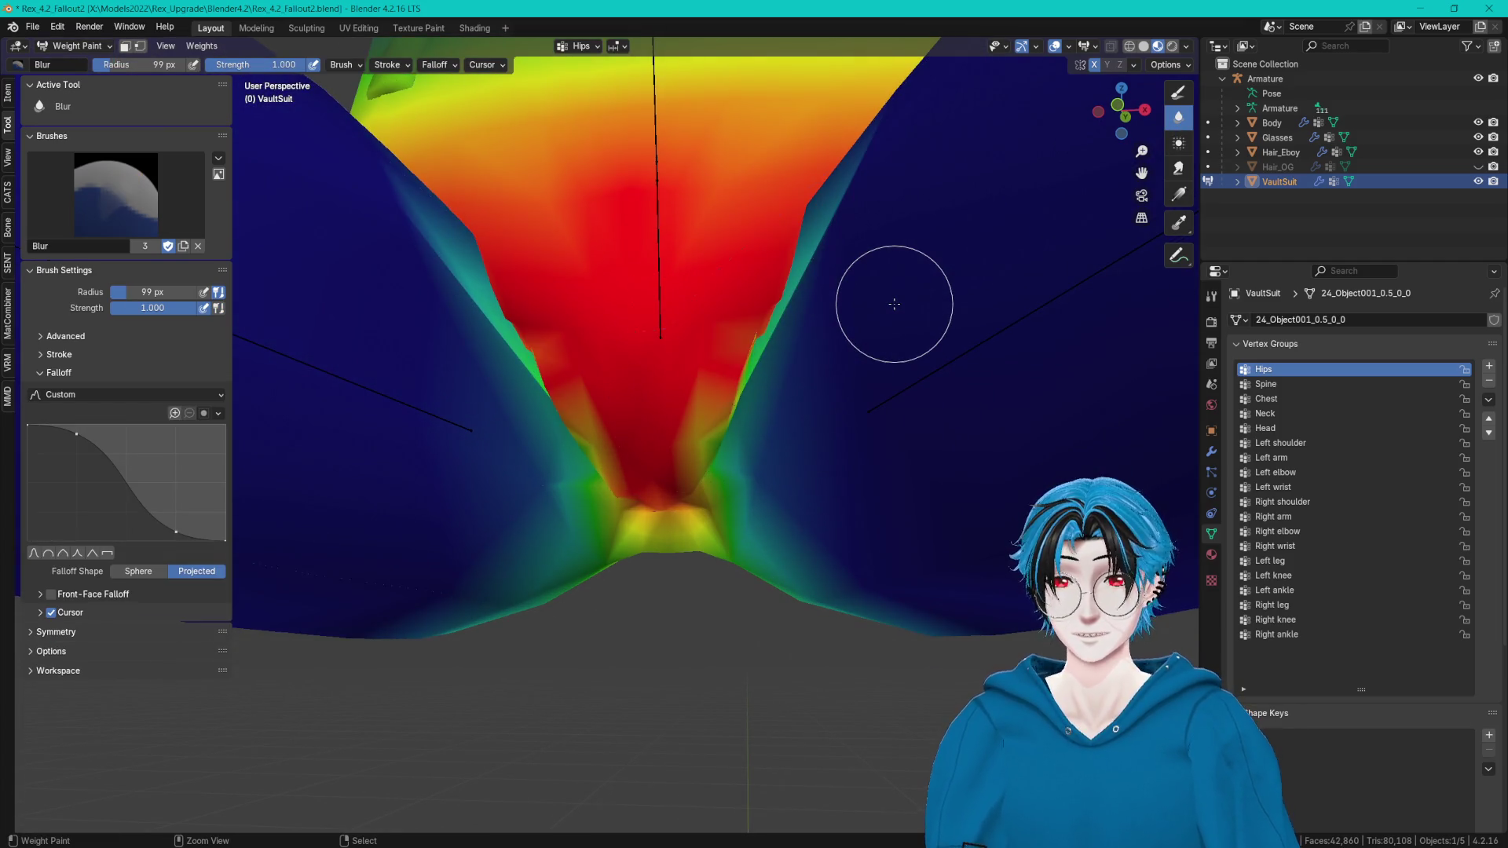
pyautogui.moveTo(894, 303); pyautogui.dragTo(881, 296, button='middle')
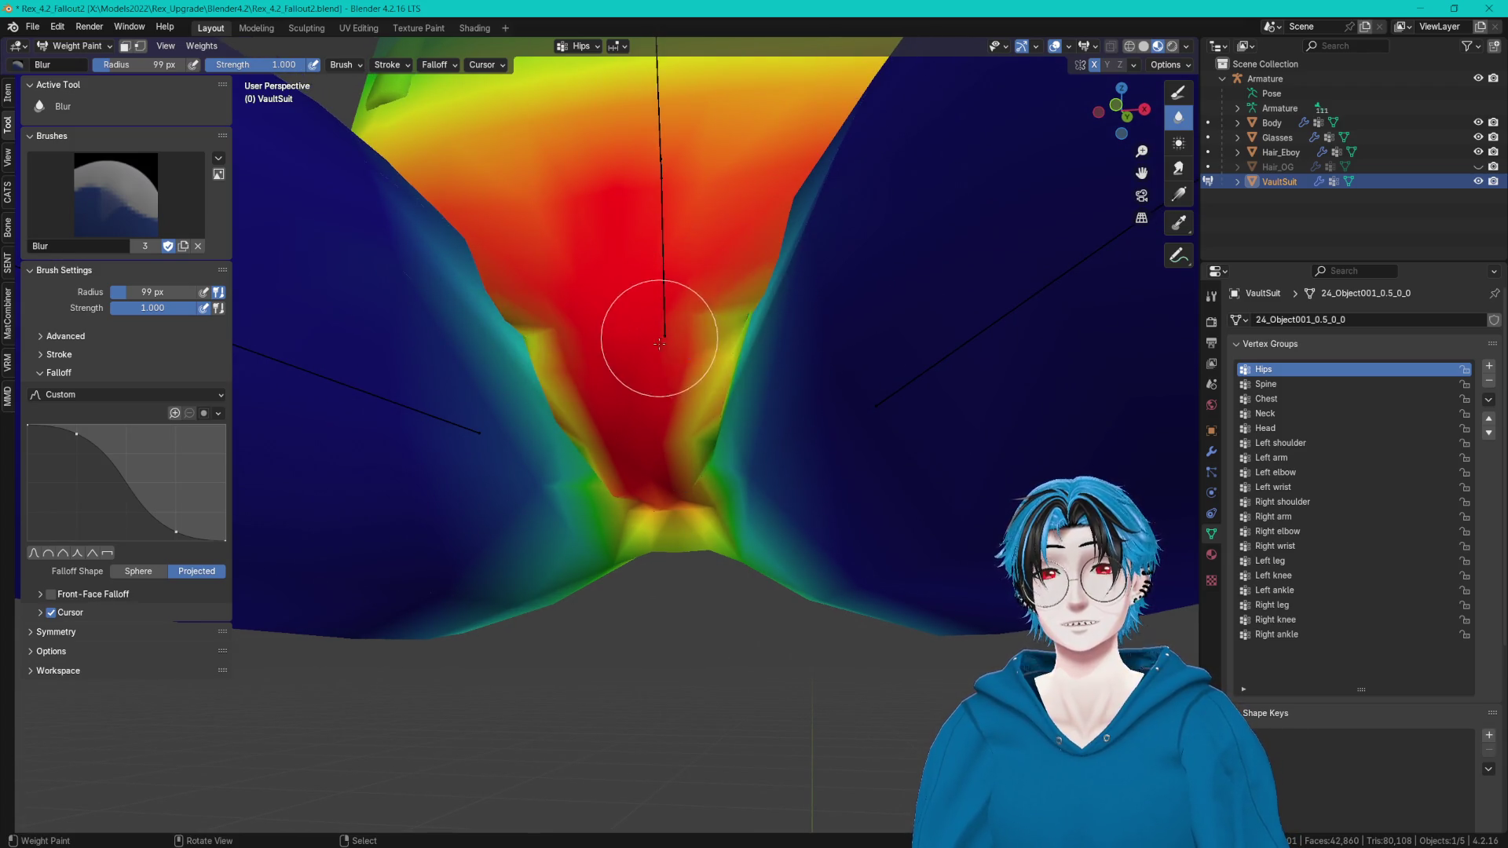
pyautogui.moveTo(656, 337); pyautogui.dragTo(559, 338, button='middle')
pyautogui.click(1179, 98)
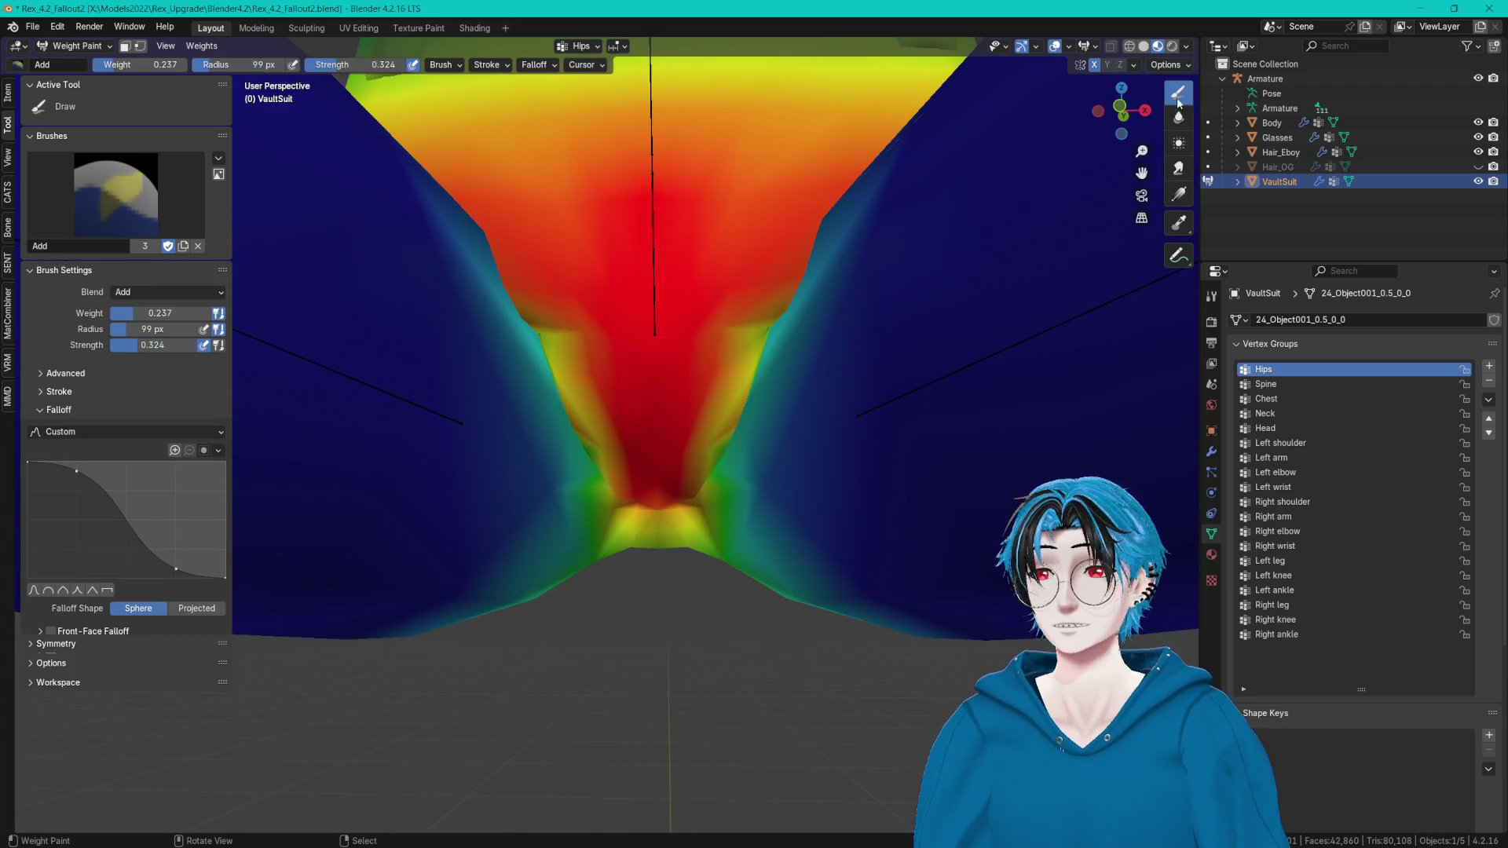
pyautogui.moveTo(746, 332); pyautogui.dragTo(813, 247, button='middle')
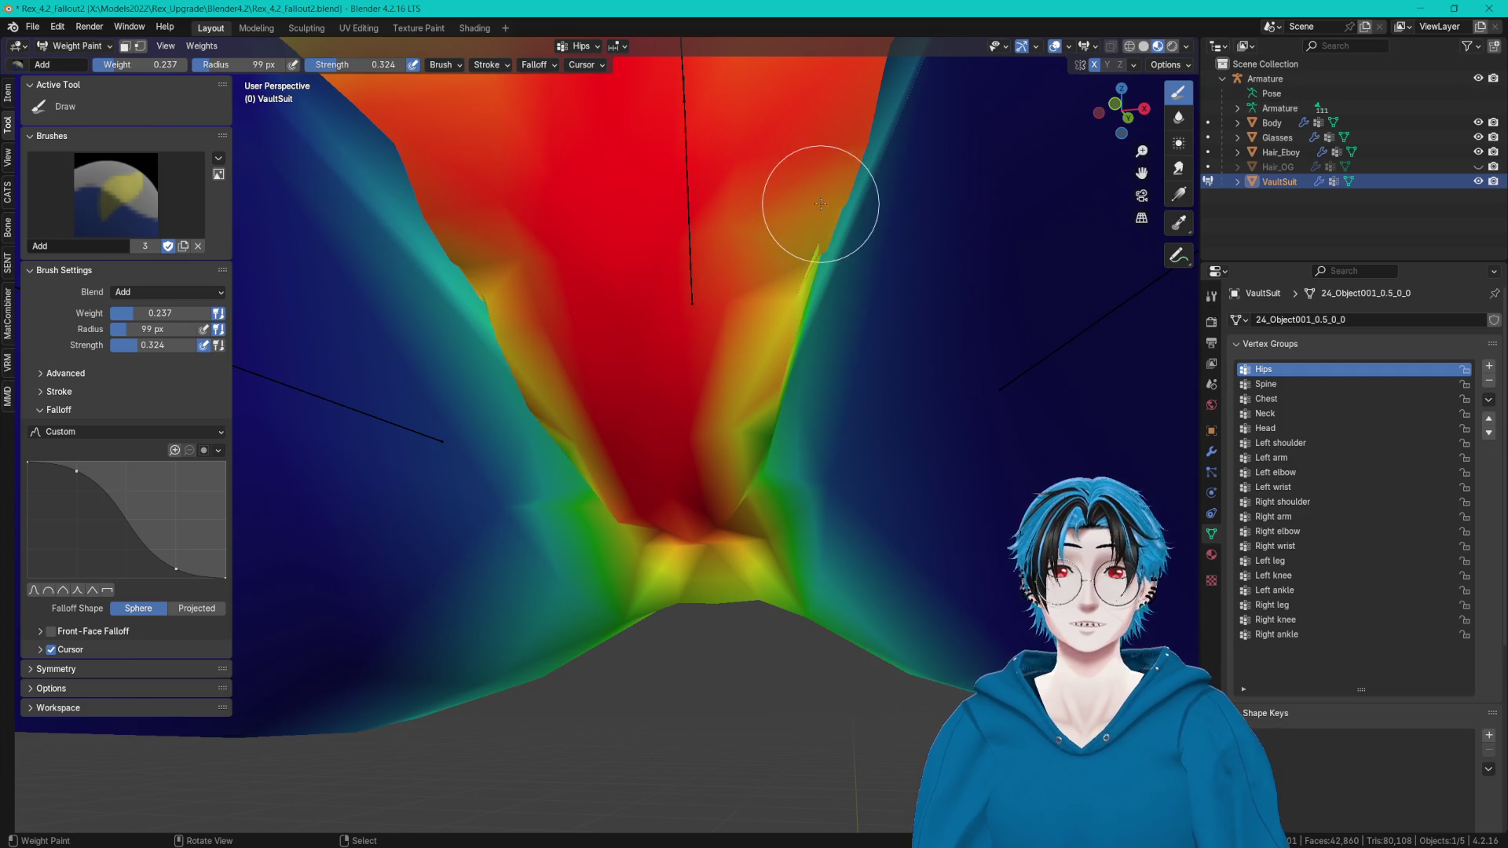
pyautogui.click(1179, 118)
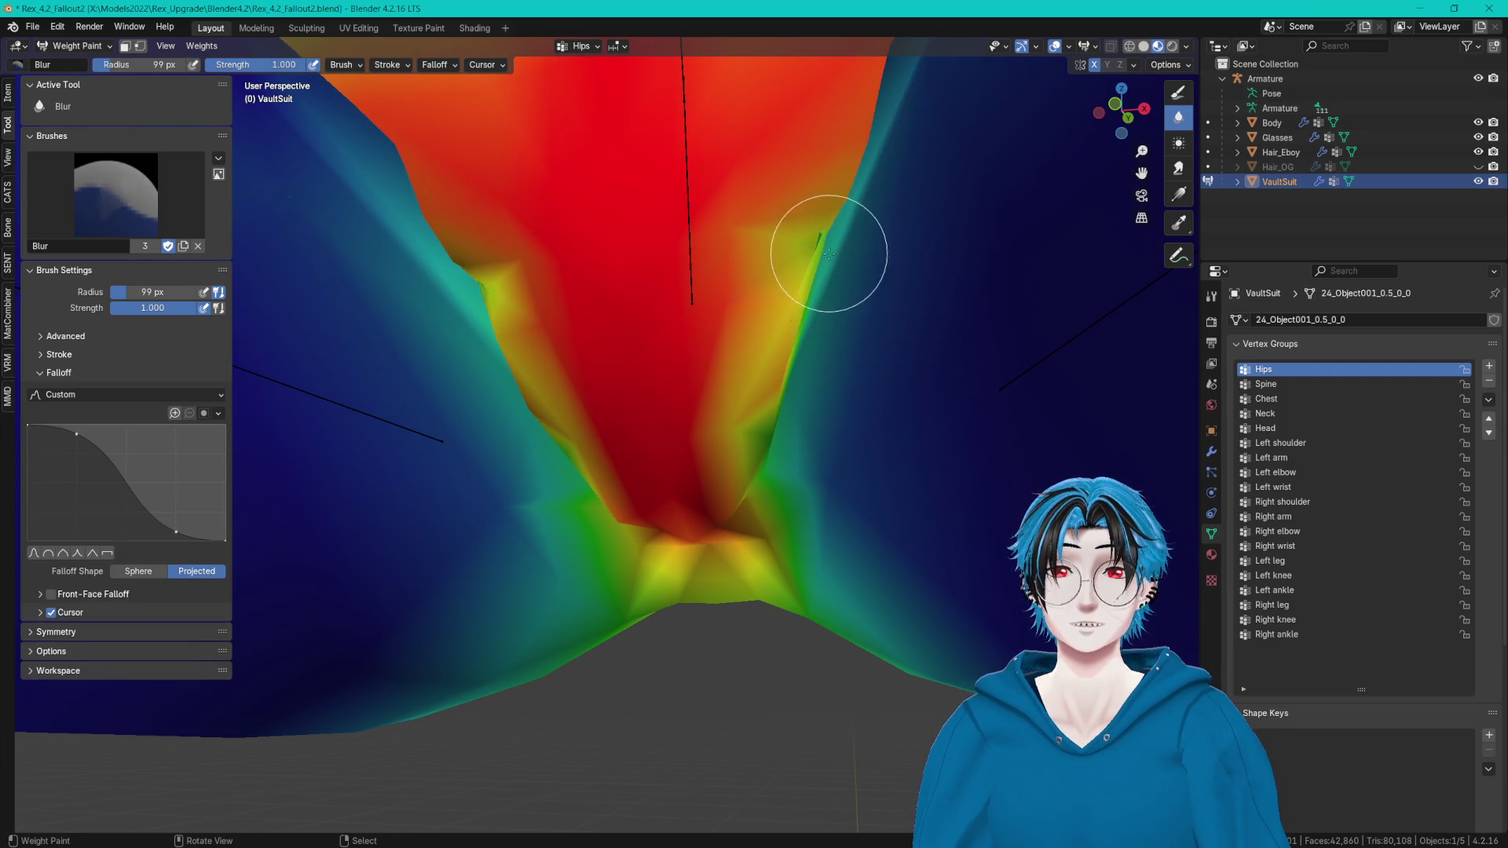
pyautogui.moveTo(824, 243)
pyautogui.mouseDown(button='middle')
pyautogui.moveTo(842, 270)
pyautogui.moveTo(999, 228)
pyautogui.moveTo(1095, 294)
pyautogui.mouseUp(button='middle')
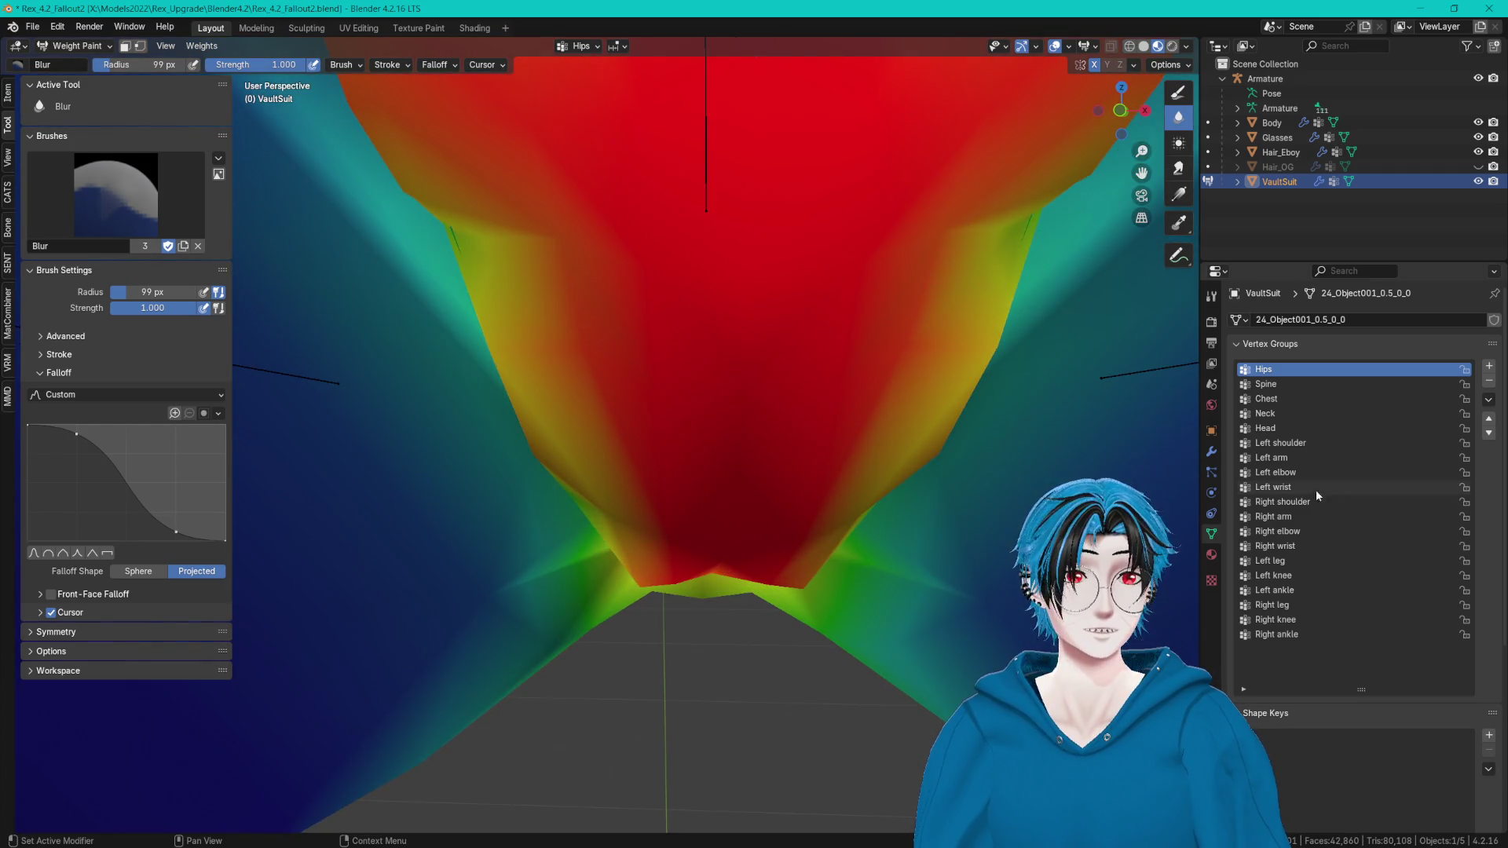
# Add and blur Left leg weight at the inner thigh, then reselect the Hips group.
pyautogui.click(1307, 561)
pyautogui.moveTo(1010, 220)
pyautogui.mouseDown(button='middle')
pyautogui.moveTo(976, 101)
pyautogui.moveTo(847, 243)
pyautogui.mouseUp(button='middle')
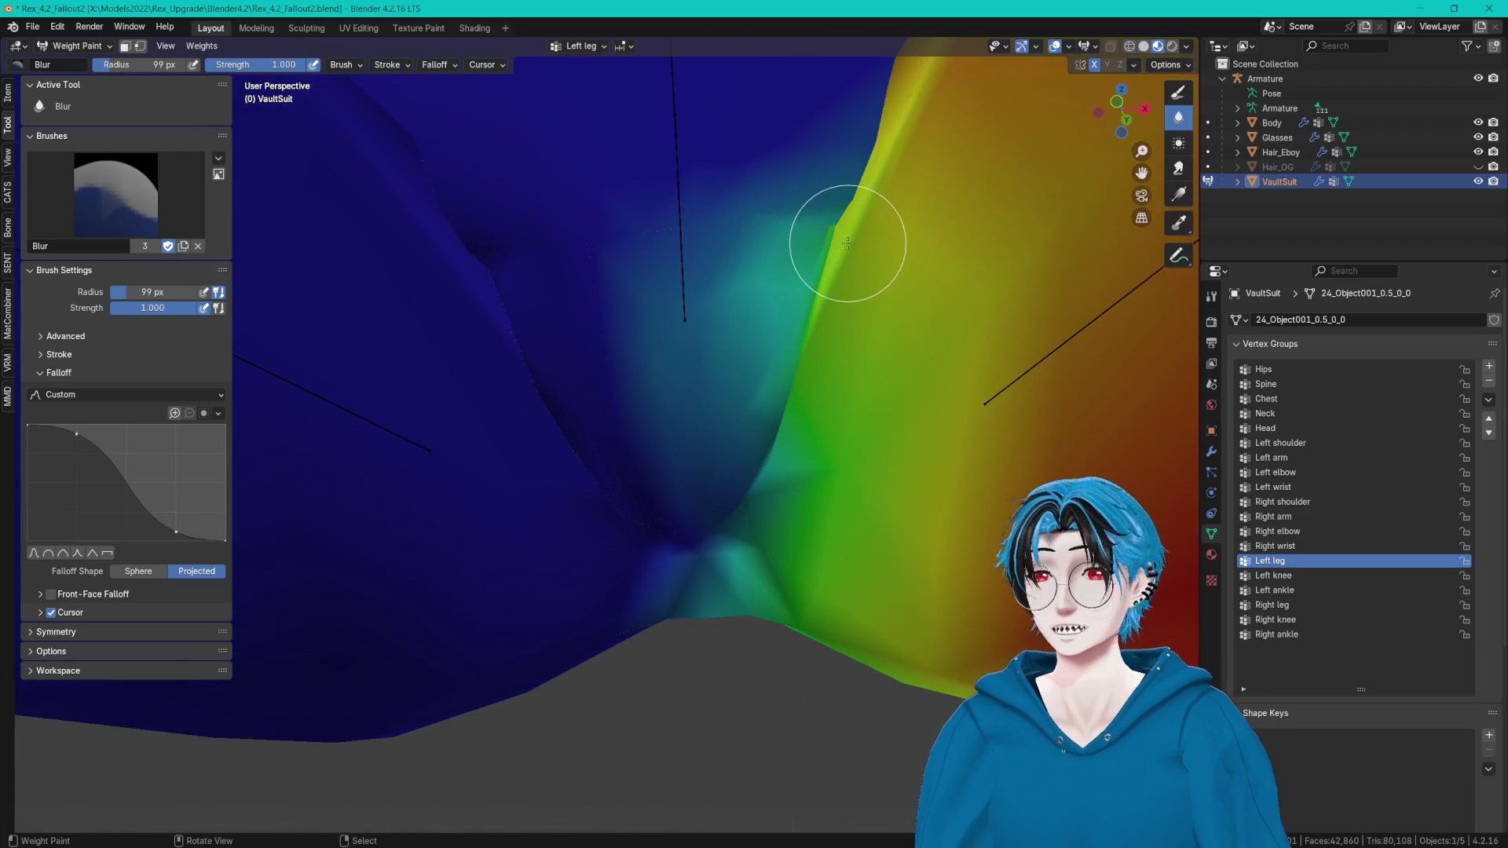
pyautogui.click(1178, 100)
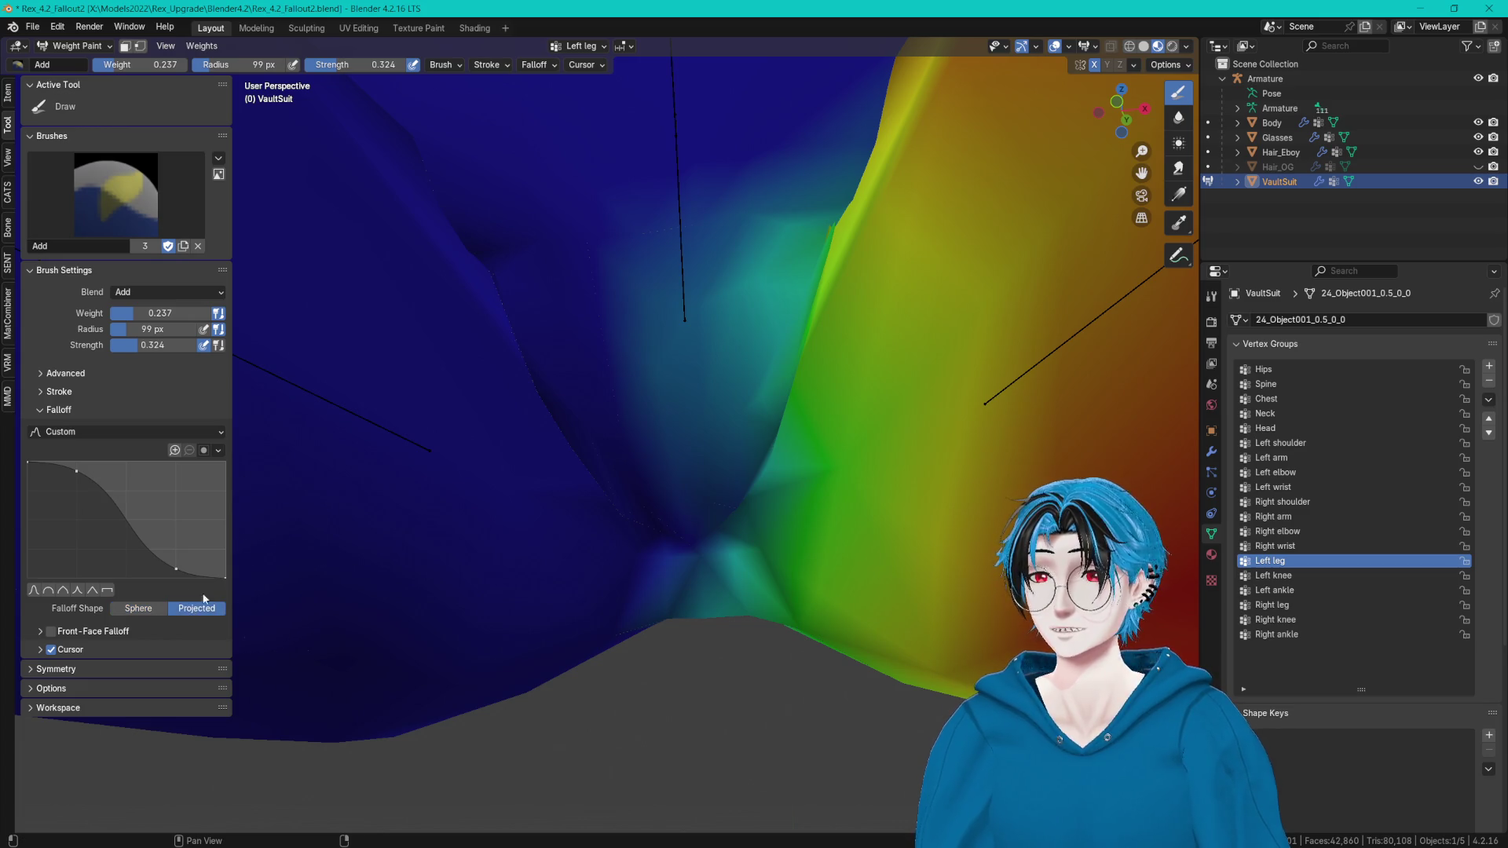
pyautogui.moveTo(401, 303)
pyautogui.mouseDown(button='middle')
pyautogui.moveTo(707, 270)
pyautogui.moveTo(827, 218)
pyautogui.moveTo(860, 253)
pyautogui.mouseUp(button='middle')
pyautogui.scroll(-2, 860, 247)
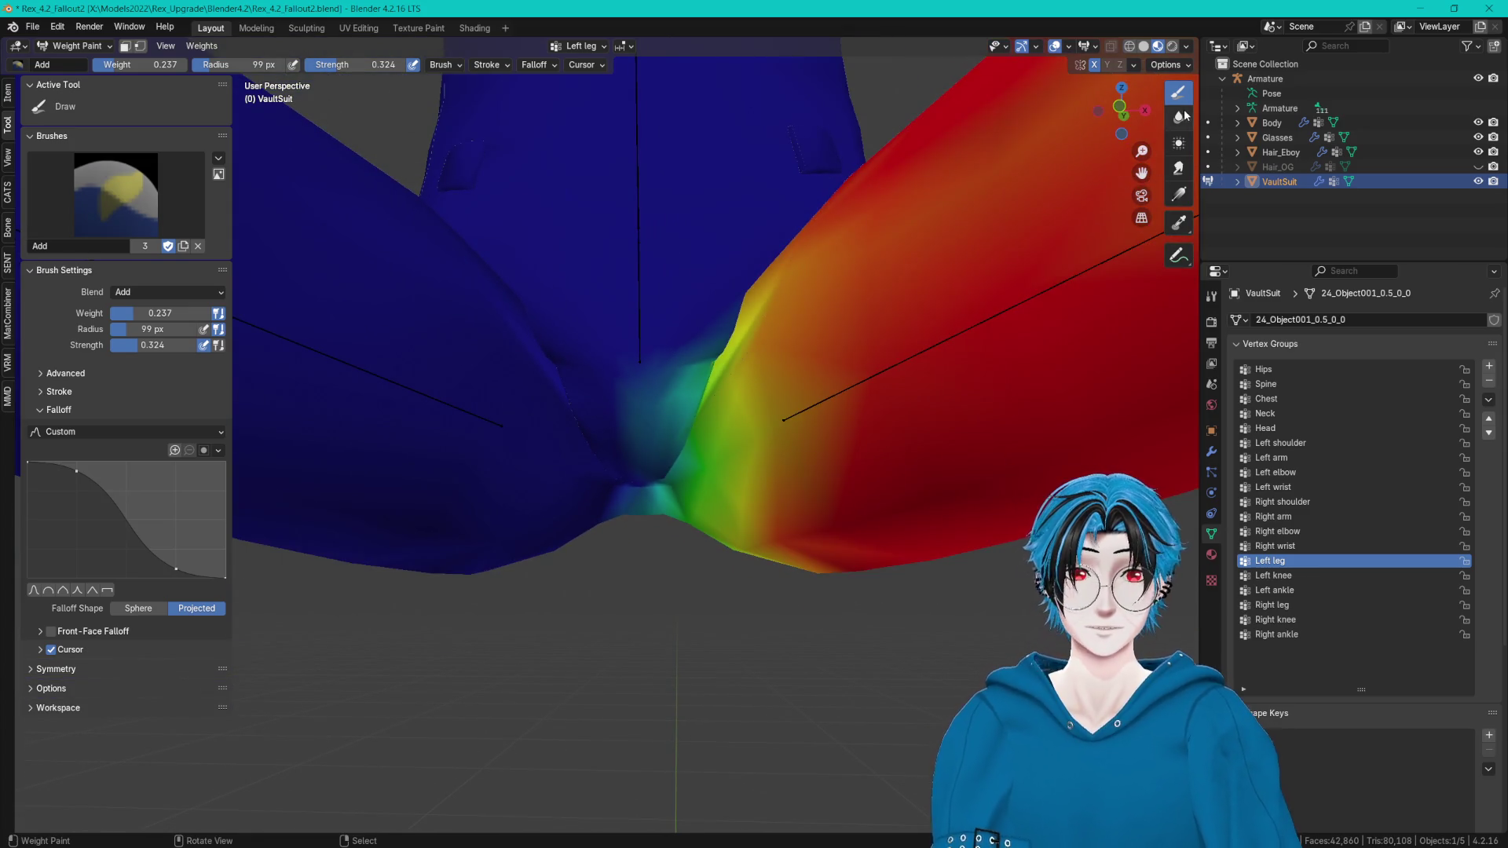
pyautogui.click(1178, 116)
pyautogui.scroll(1, 721, 357)
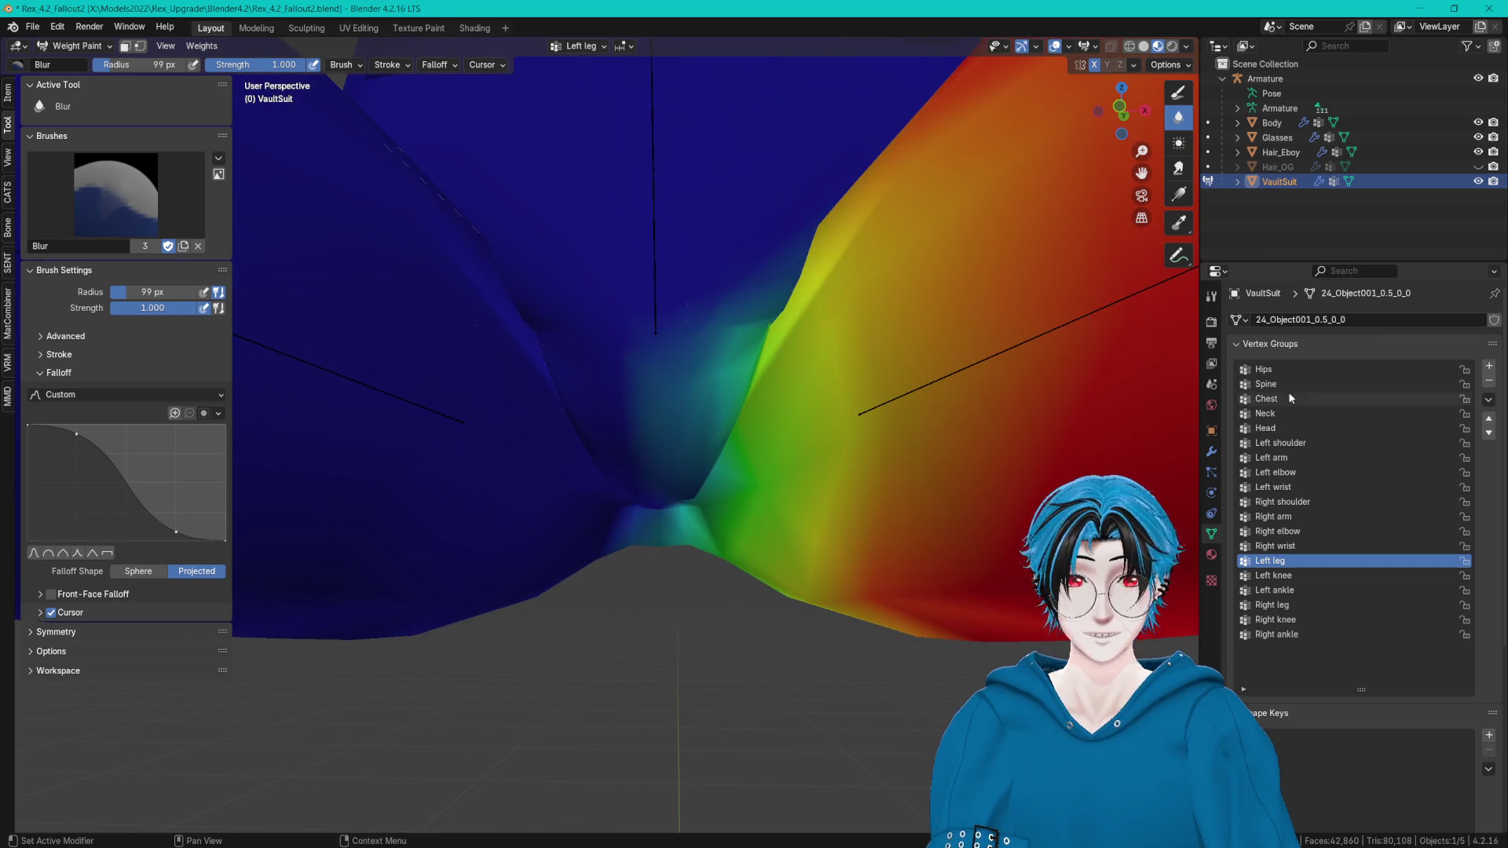
pyautogui.click(1284, 369)
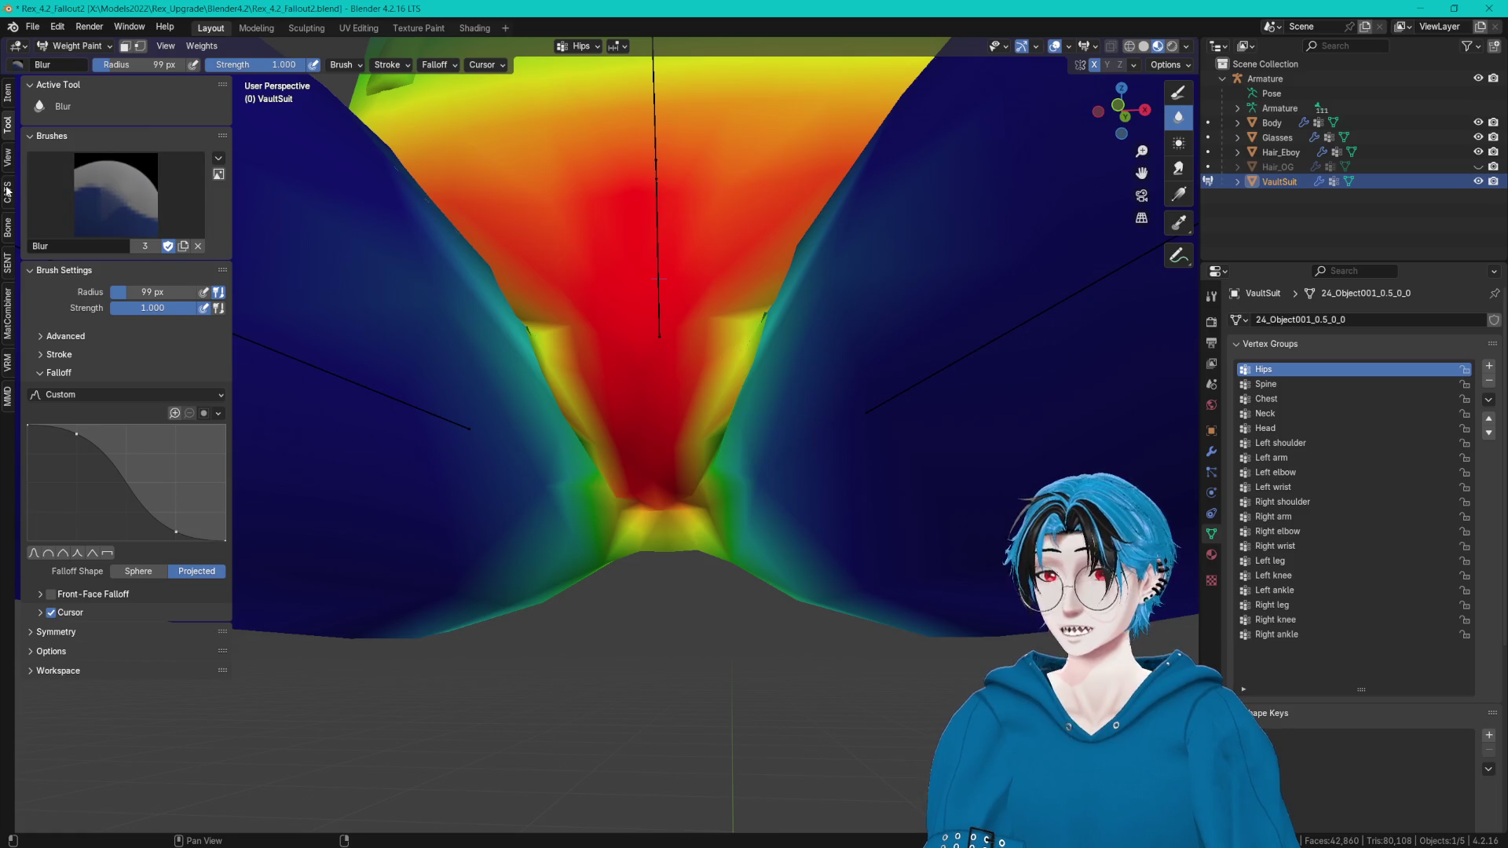
# Save the file, return to Object Mode and start CATS Pose Mode on the armature.
pyautogui.hotkey('ctrl', 's')
pyautogui.moveTo(478, 243); pyautogui.dragTo(756, 349, button='middle')
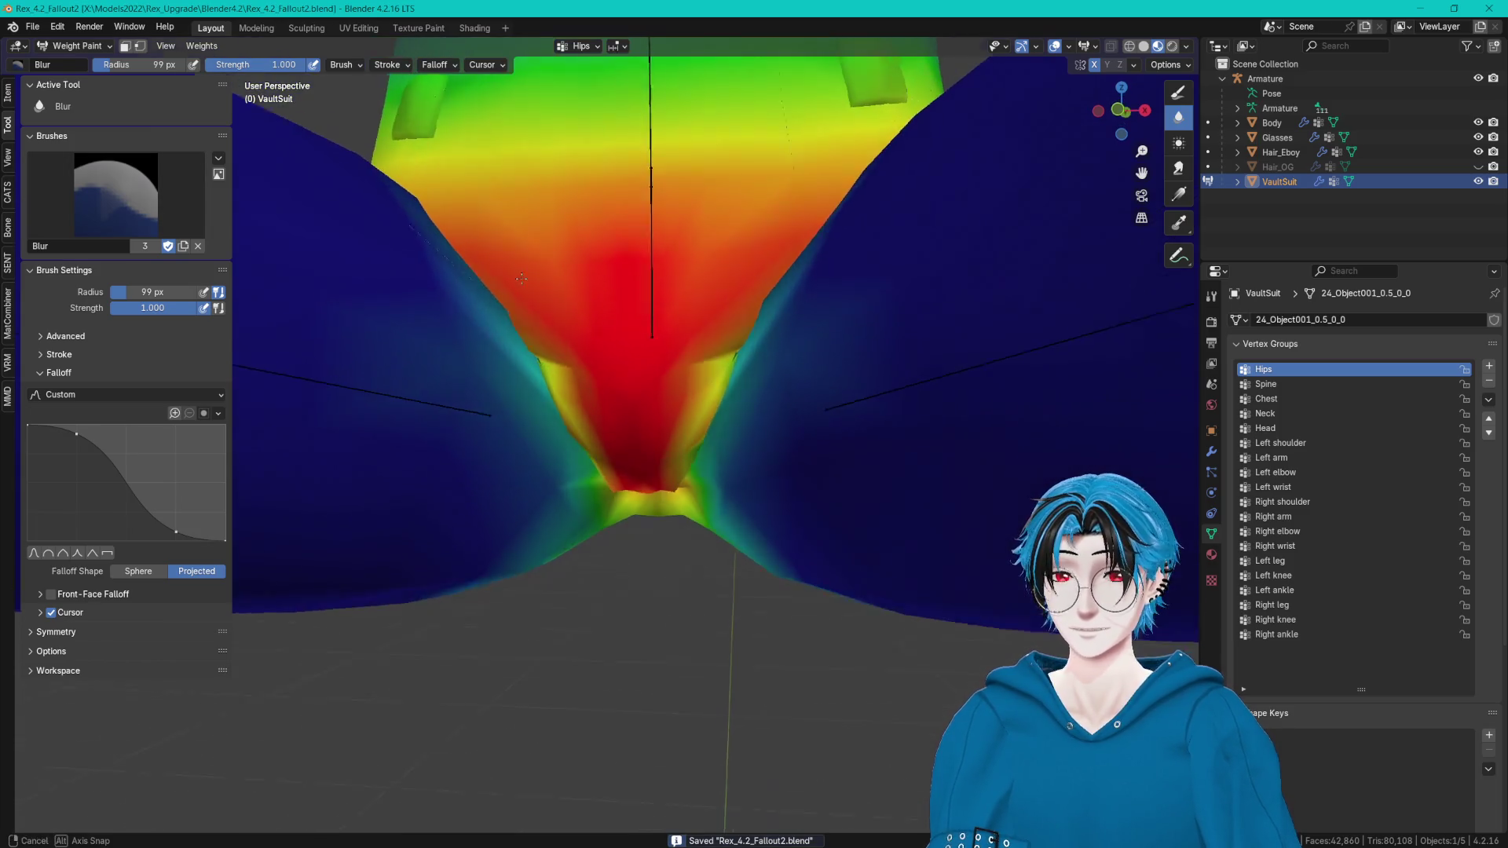
pyautogui.click(99, 47)
pyautogui.click(98, 68)
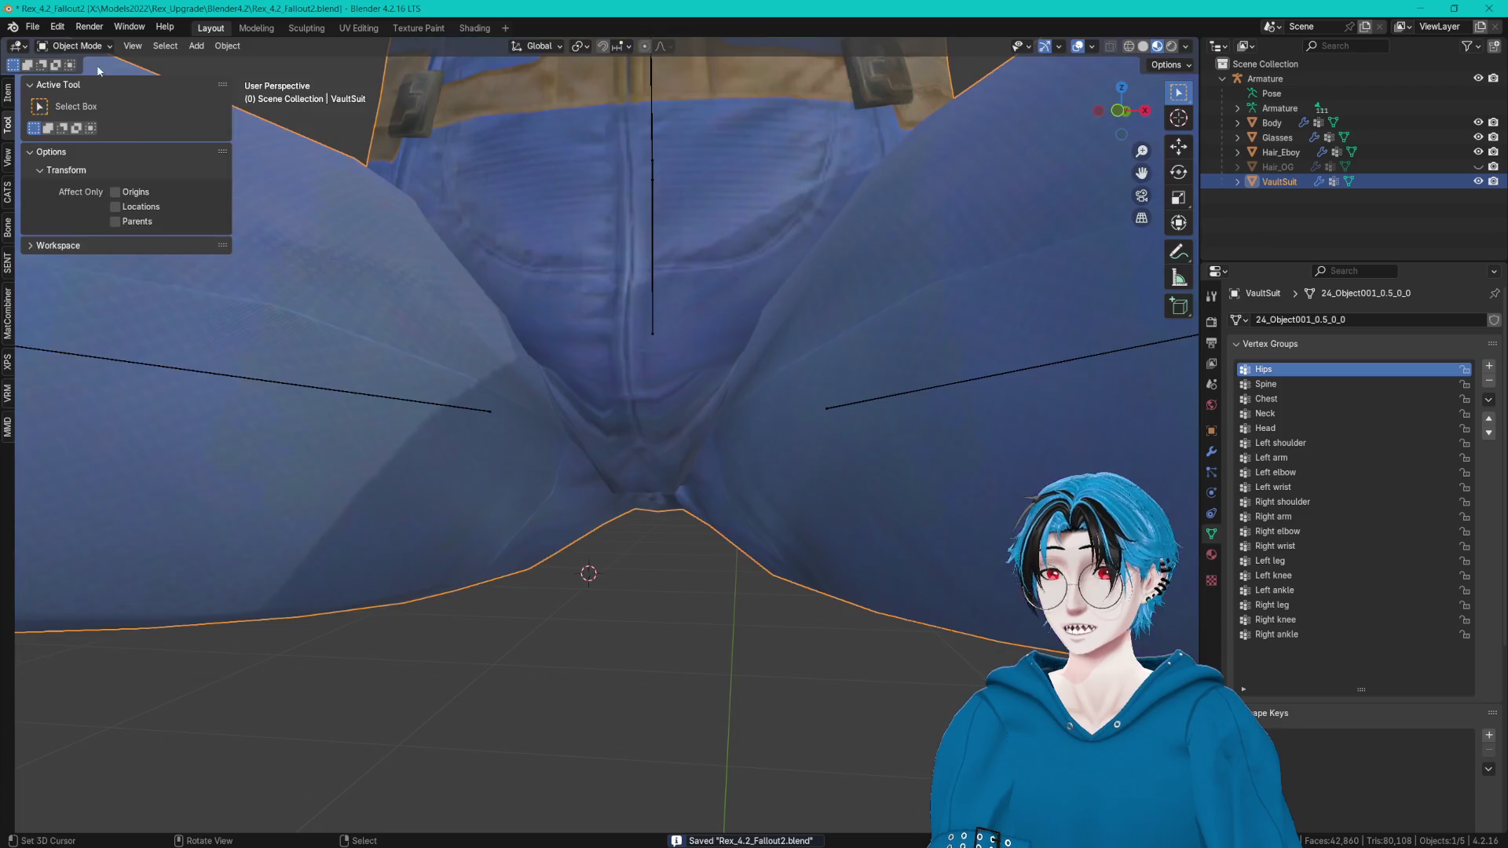
pyautogui.click(10, 199)
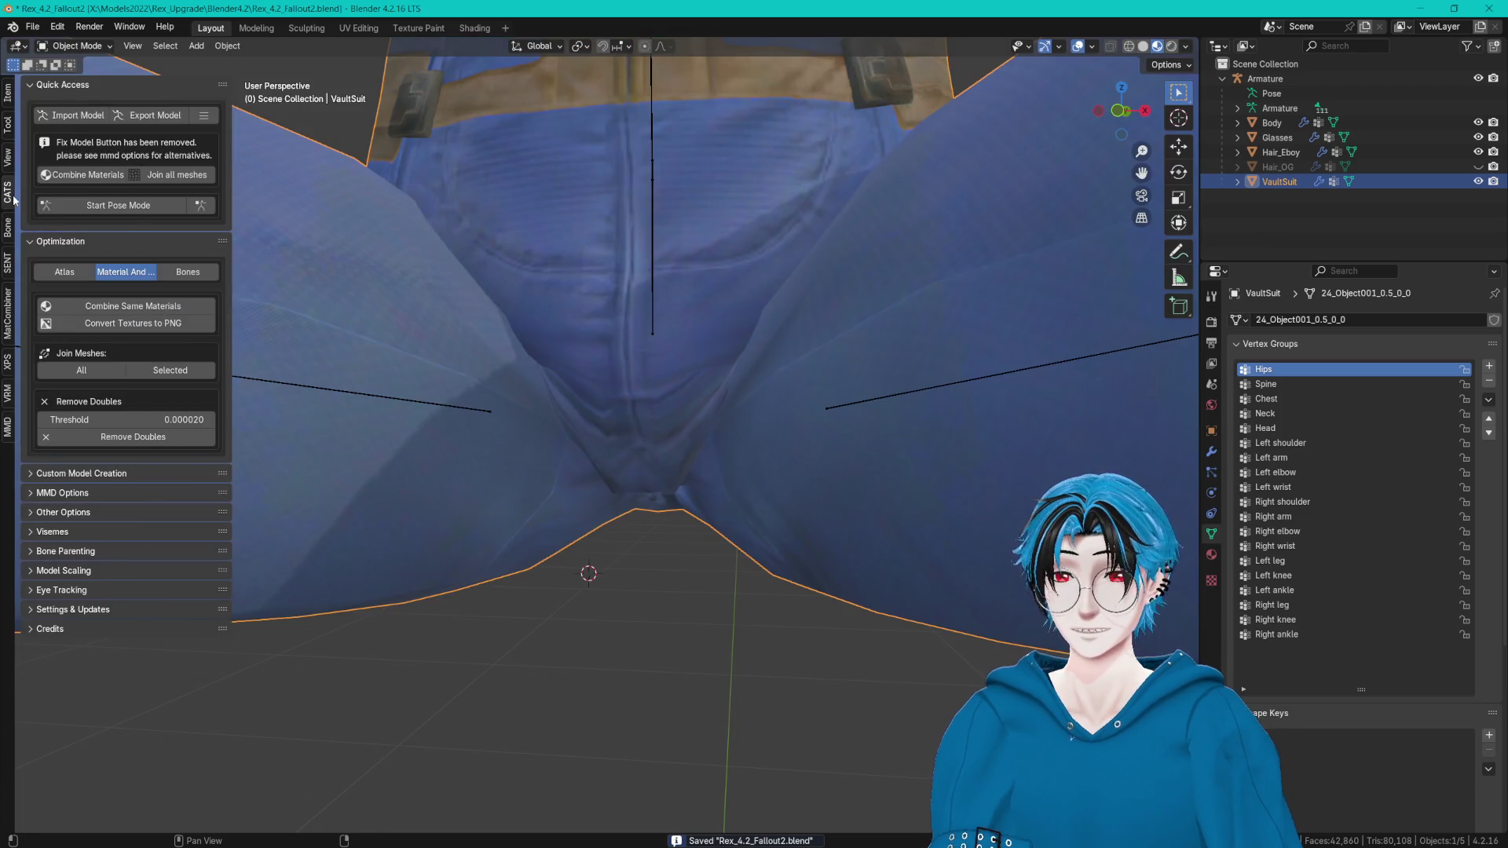
pyautogui.click(118, 207)
# Rotate the left leg bone on Y to test the crotch, then stop Pose Mode.
pyautogui.moveTo(389, 307); pyautogui.dragTo(500, 355, button='middle')
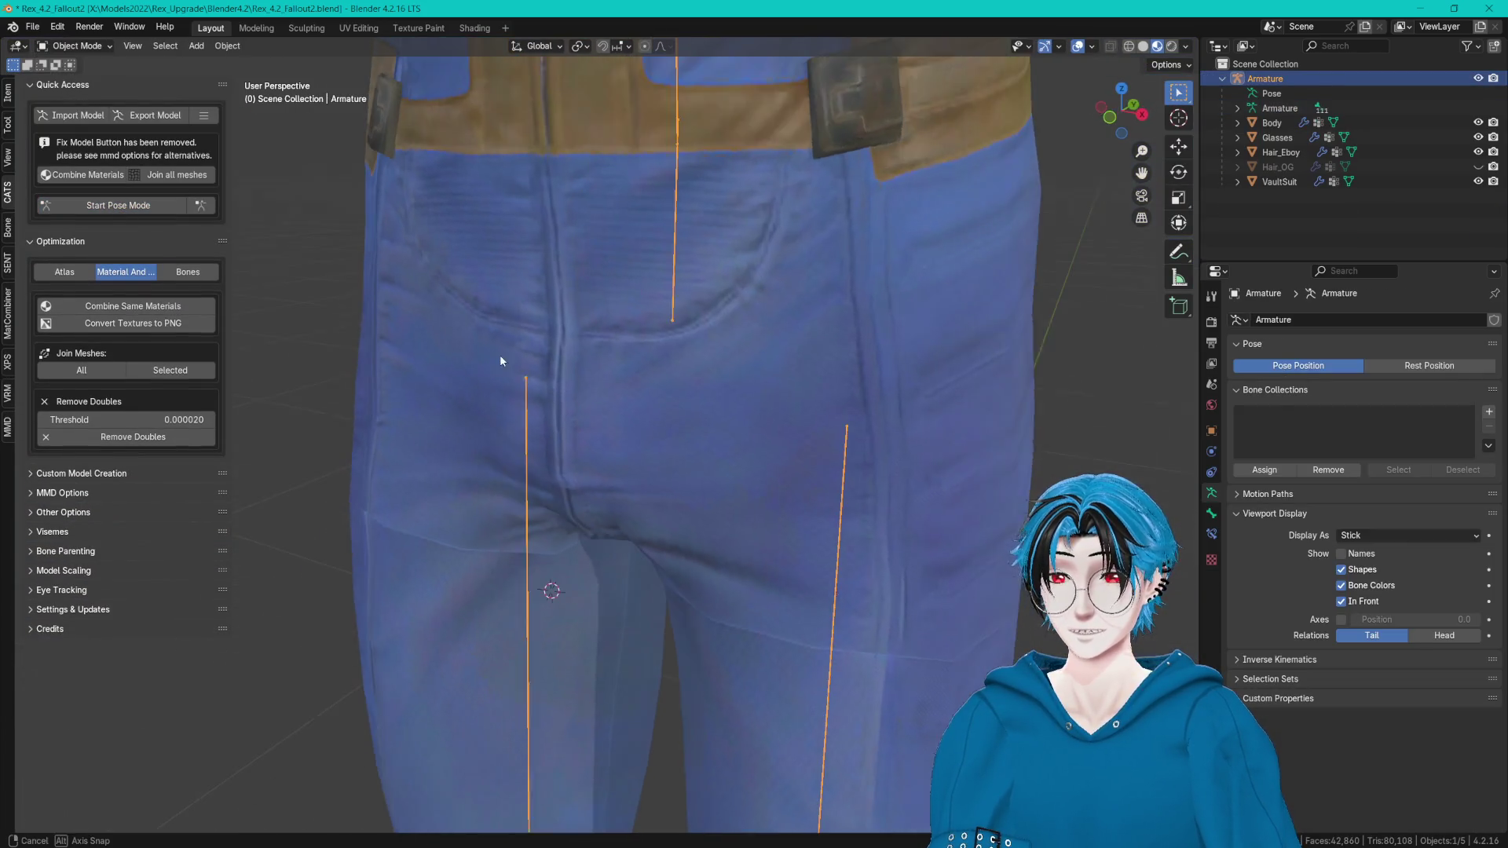
pyautogui.click(835, 504)
pyautogui.press('r')
pyautogui.press('y')
pyautogui.click(754, 390)
pyautogui.moveTo(754, 388)
pyautogui.mouseDown(button='middle')
pyautogui.moveTo(819, 315)
pyautogui.moveTo(824, 284)
pyautogui.moveTo(836, 365)
pyautogui.mouseUp(button='middle')
pyautogui.click(142, 220)
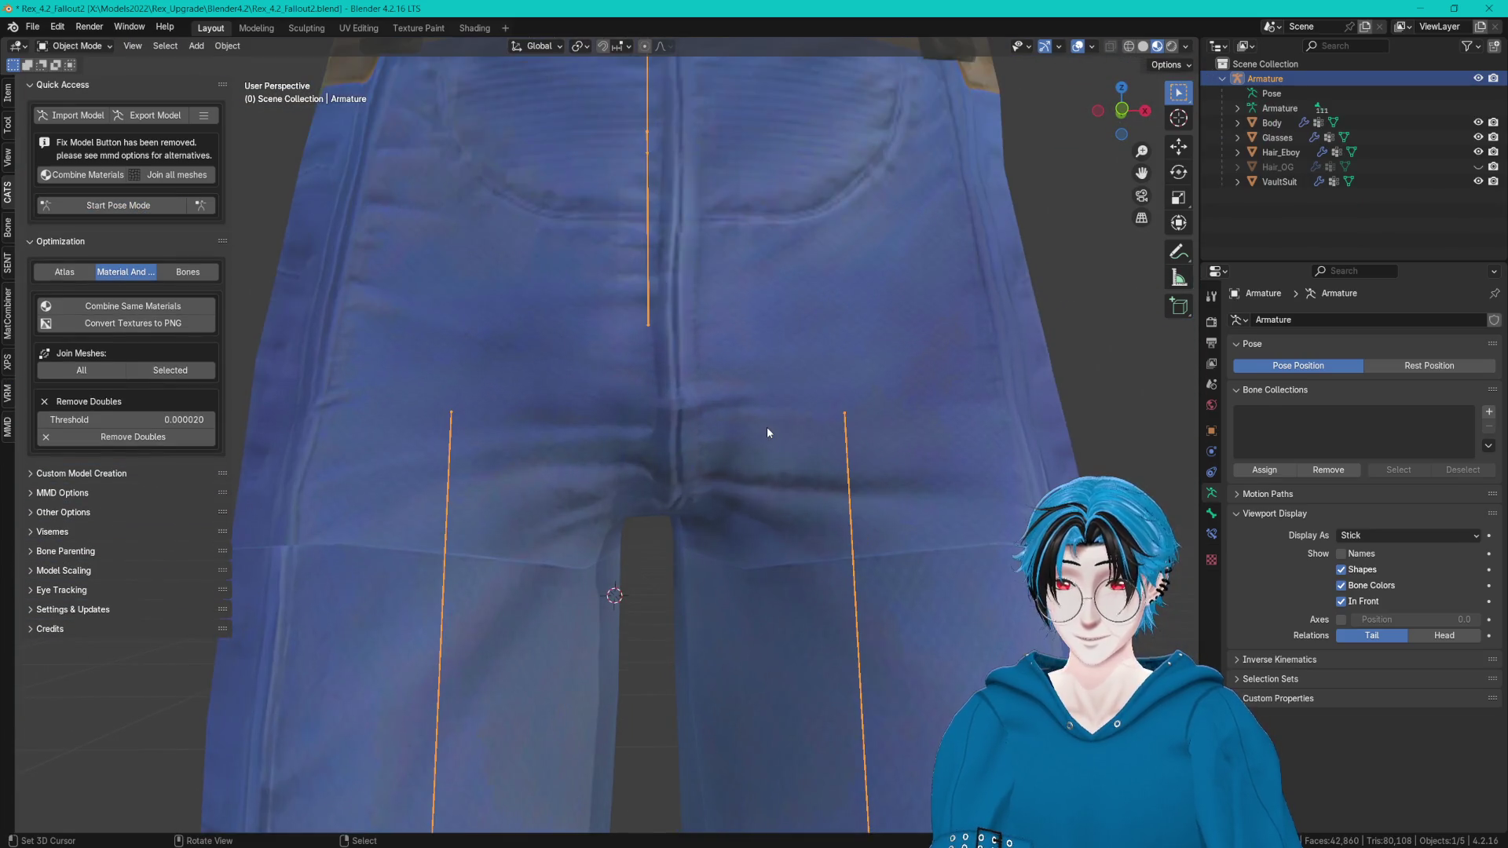
# Enter Edit Mode on the VaultSuit and raise the crotch vertices with proportional falloff.
pyautogui.click(767, 426)
pyautogui.press('Tab')
pyautogui.moveTo(645, 369); pyautogui.dragTo(687, 501, button='middle')
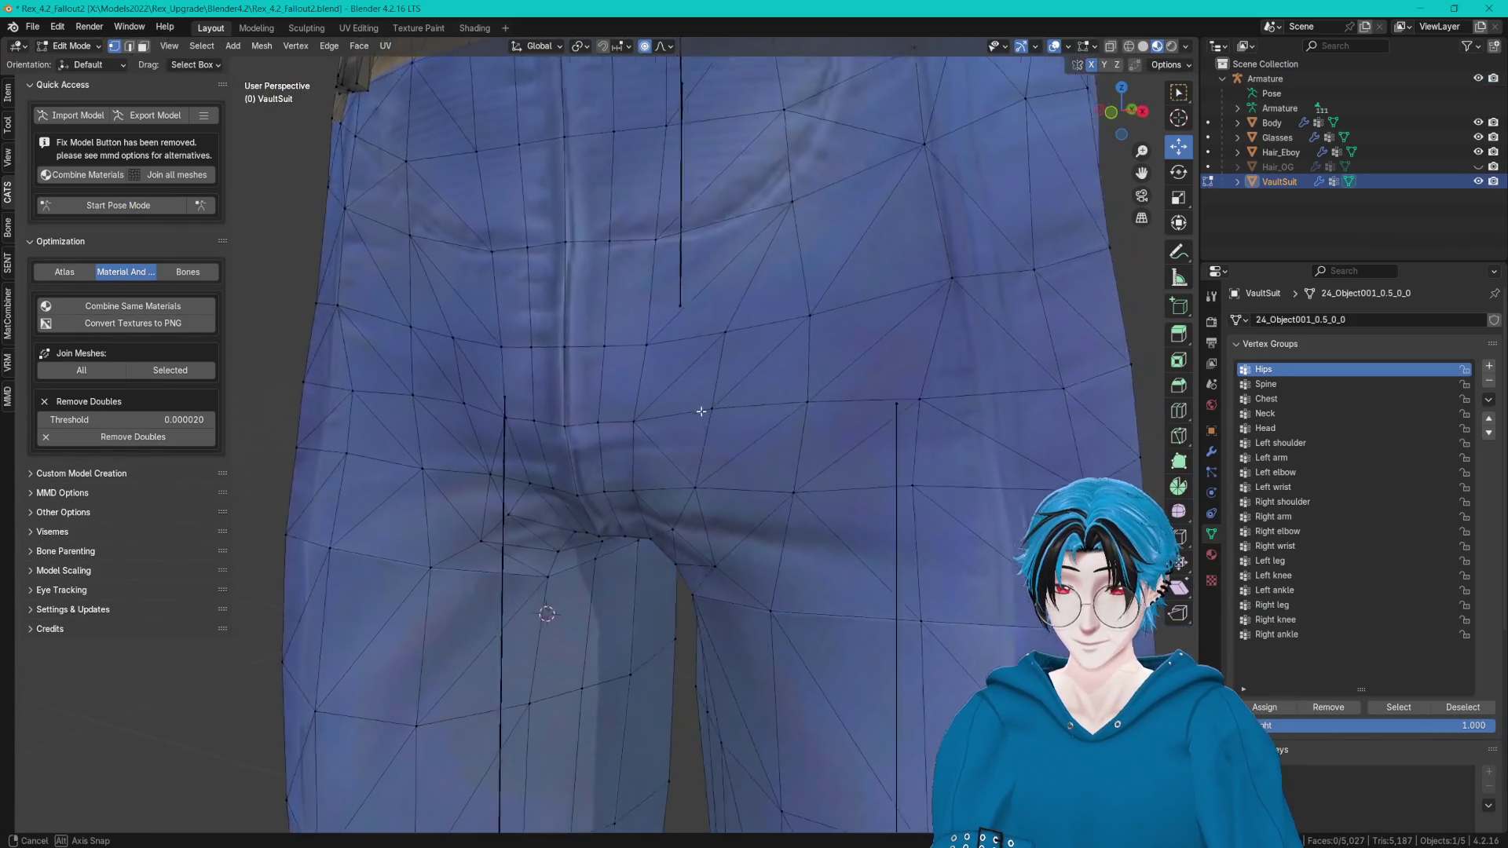
pyautogui.moveTo(673, 532); pyautogui.dragTo(665, 500)
pyautogui.moveTo(665, 501); pyautogui.dragTo(693, 336, button='middle')
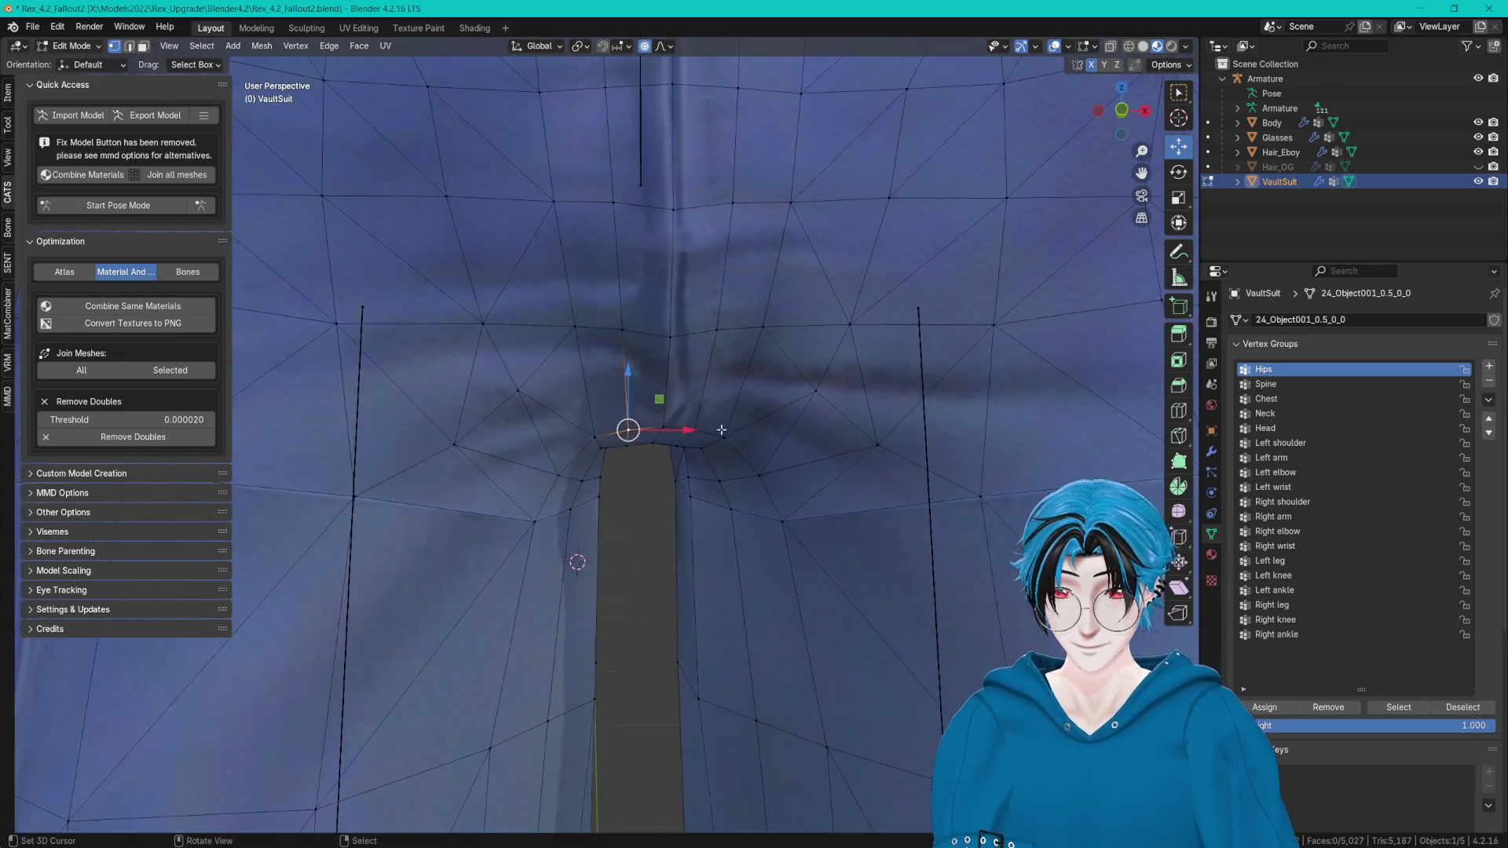
# Switch to edge select and pick two crotch edges for dissolving.
pyautogui.press('c')
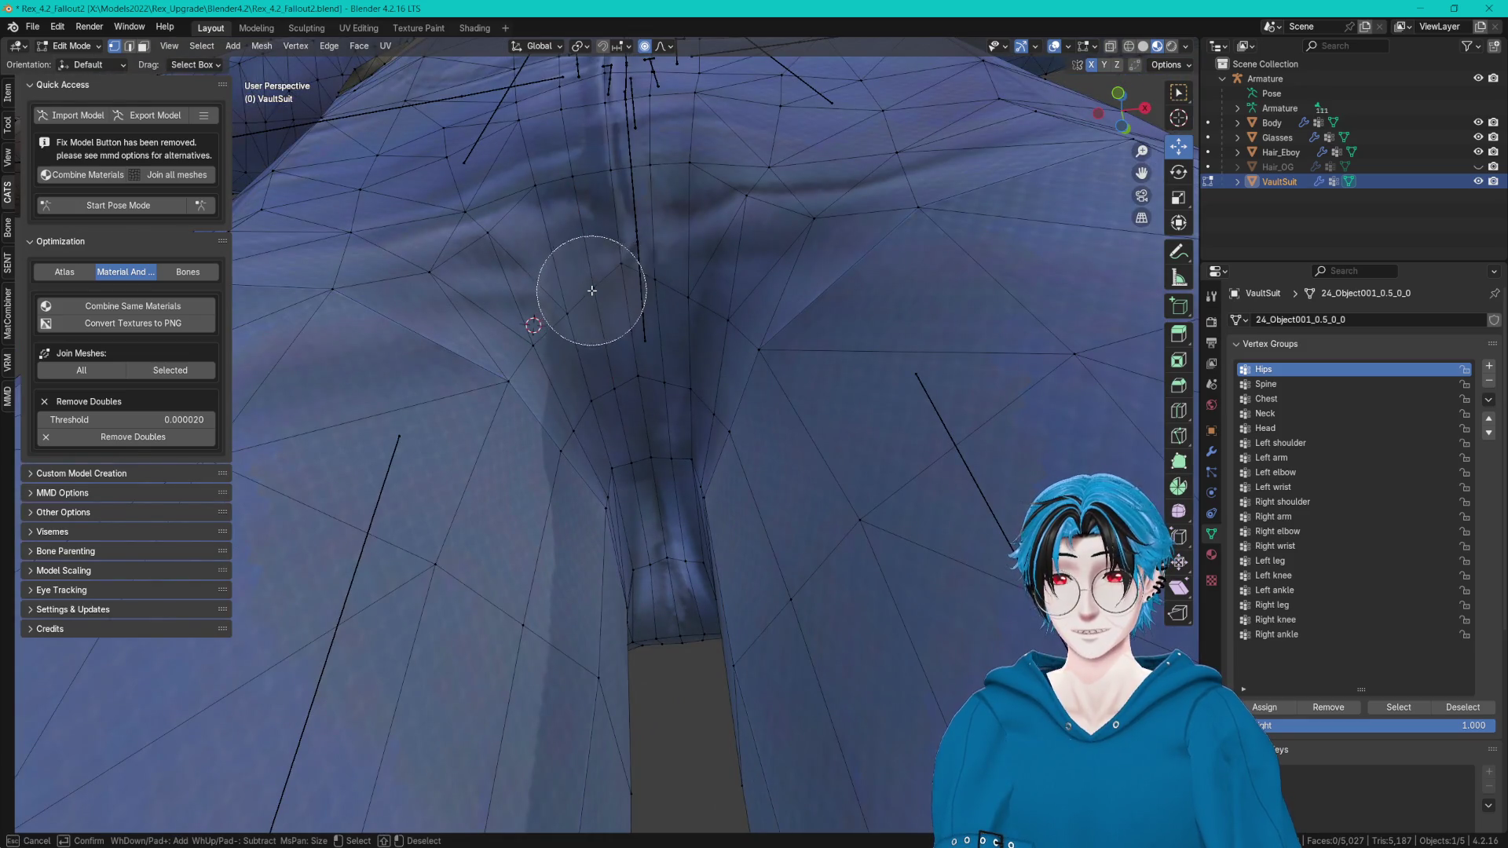
pyautogui.press('Escape')
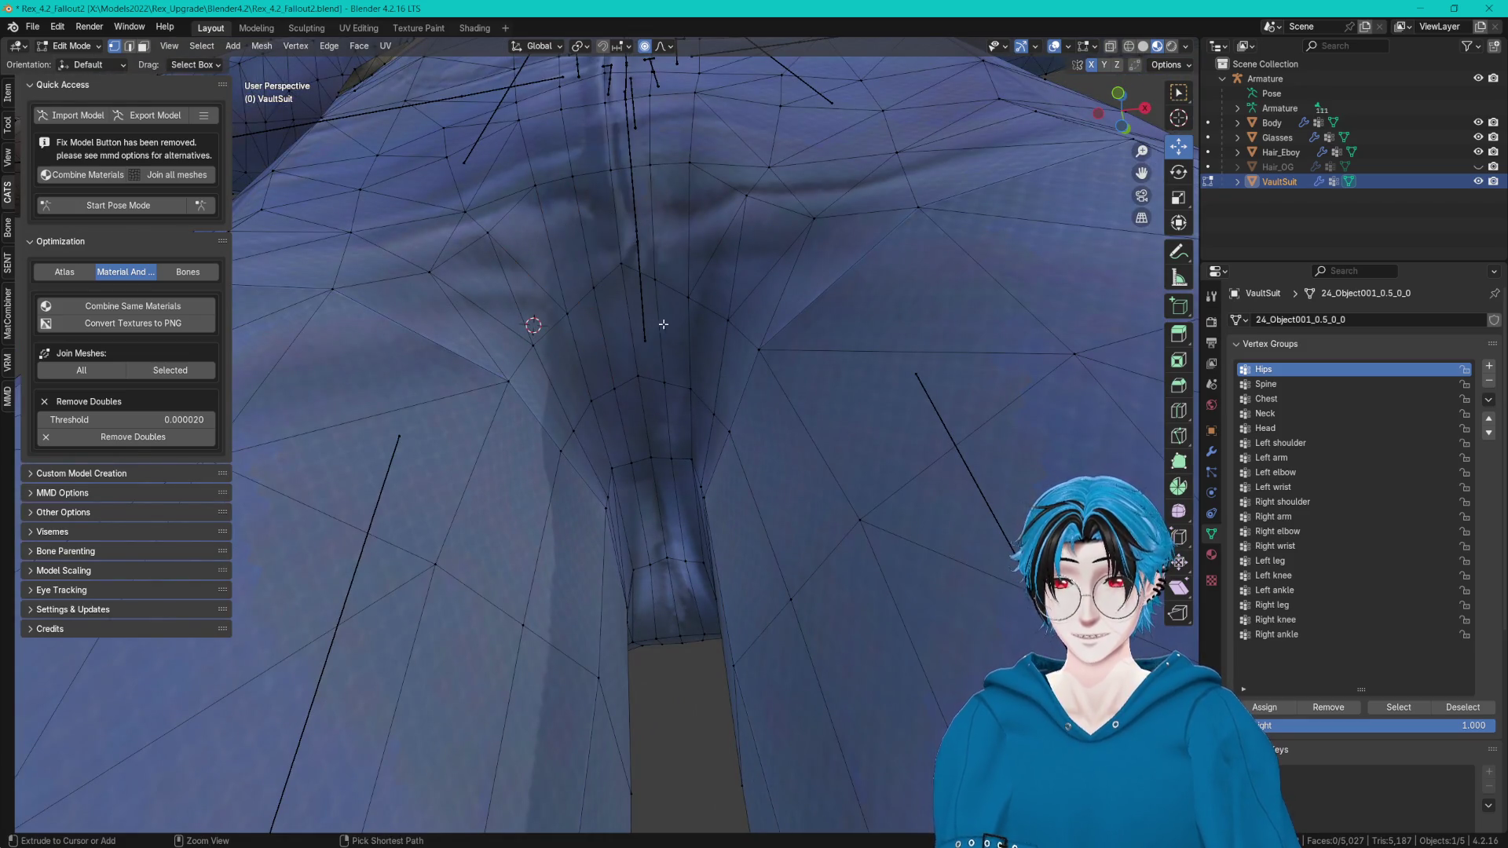
pyautogui.hotkey('ctrl', 'Tab')
pyautogui.click(621, 338)
pyautogui.click(537, 343)
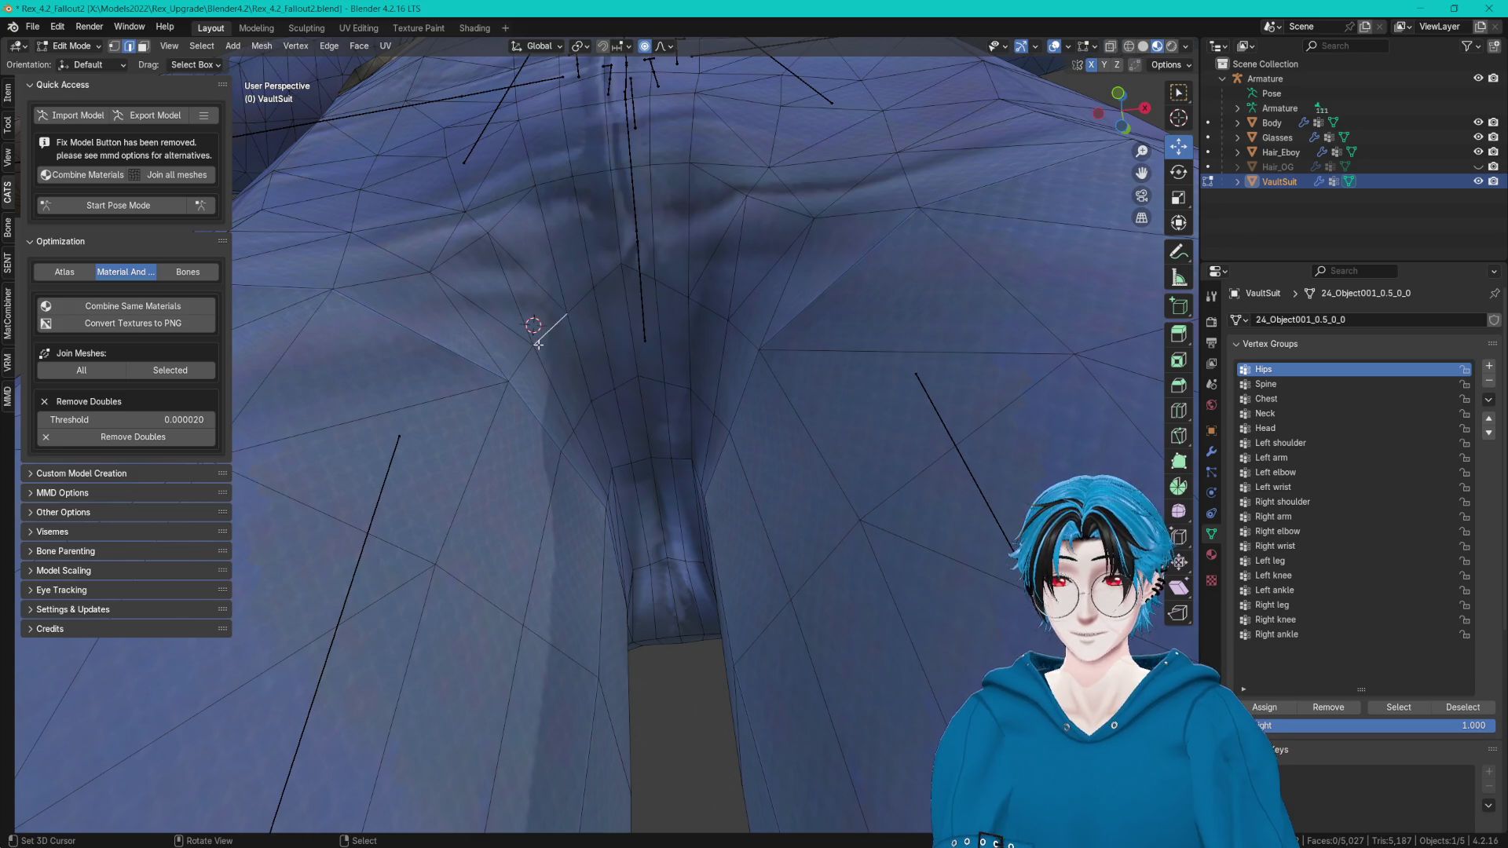
pyautogui.click(729, 320)
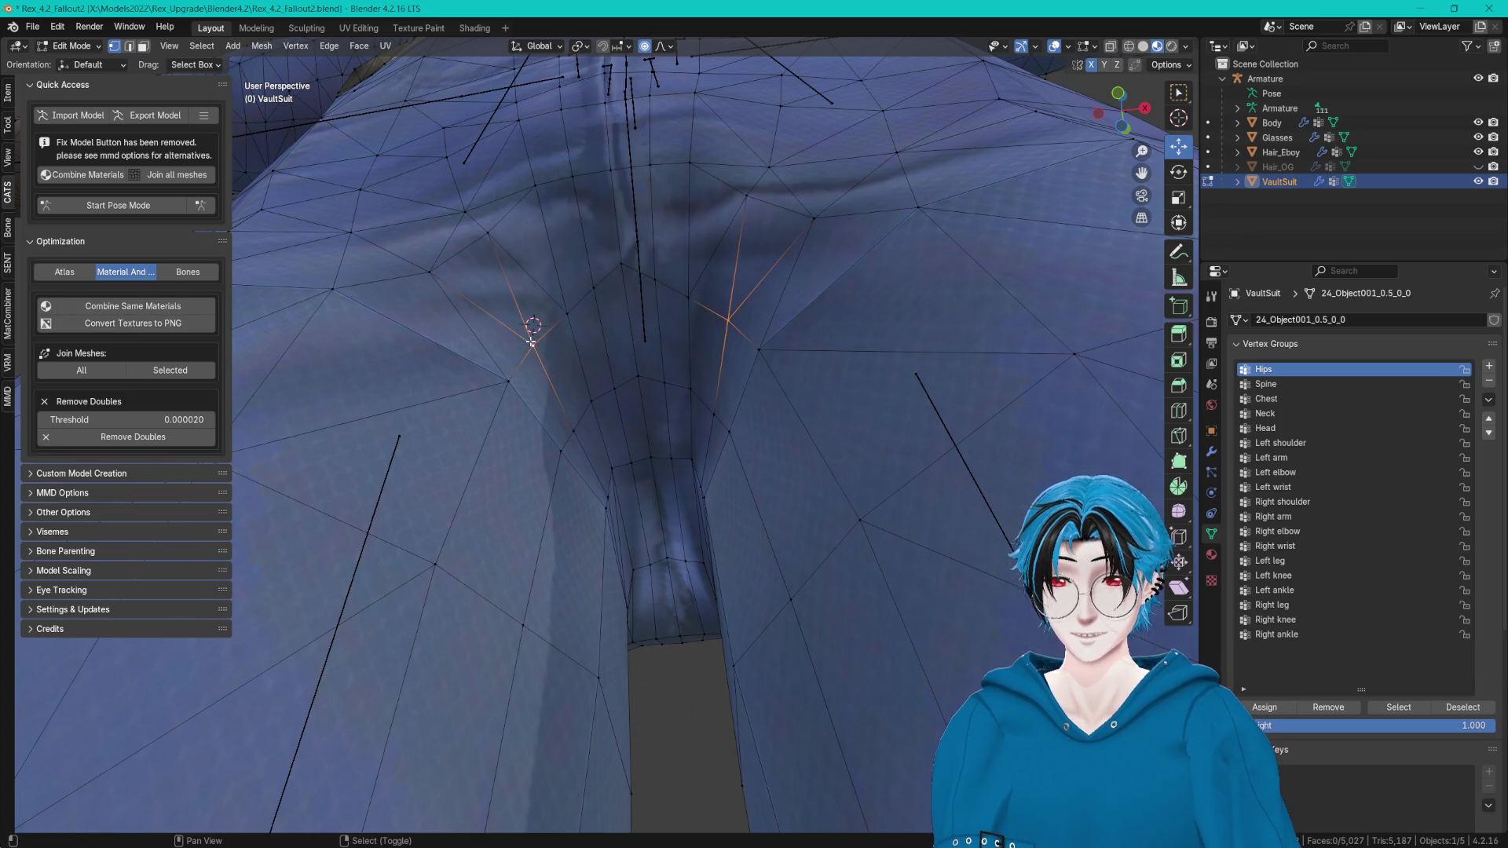
pyautogui.moveTo(631, 334)
pyautogui.mouseDown(button='middle')
pyautogui.moveTo(711, 344)
pyautogui.moveTo(862, 302)
pyautogui.mouseUp(button='middle')
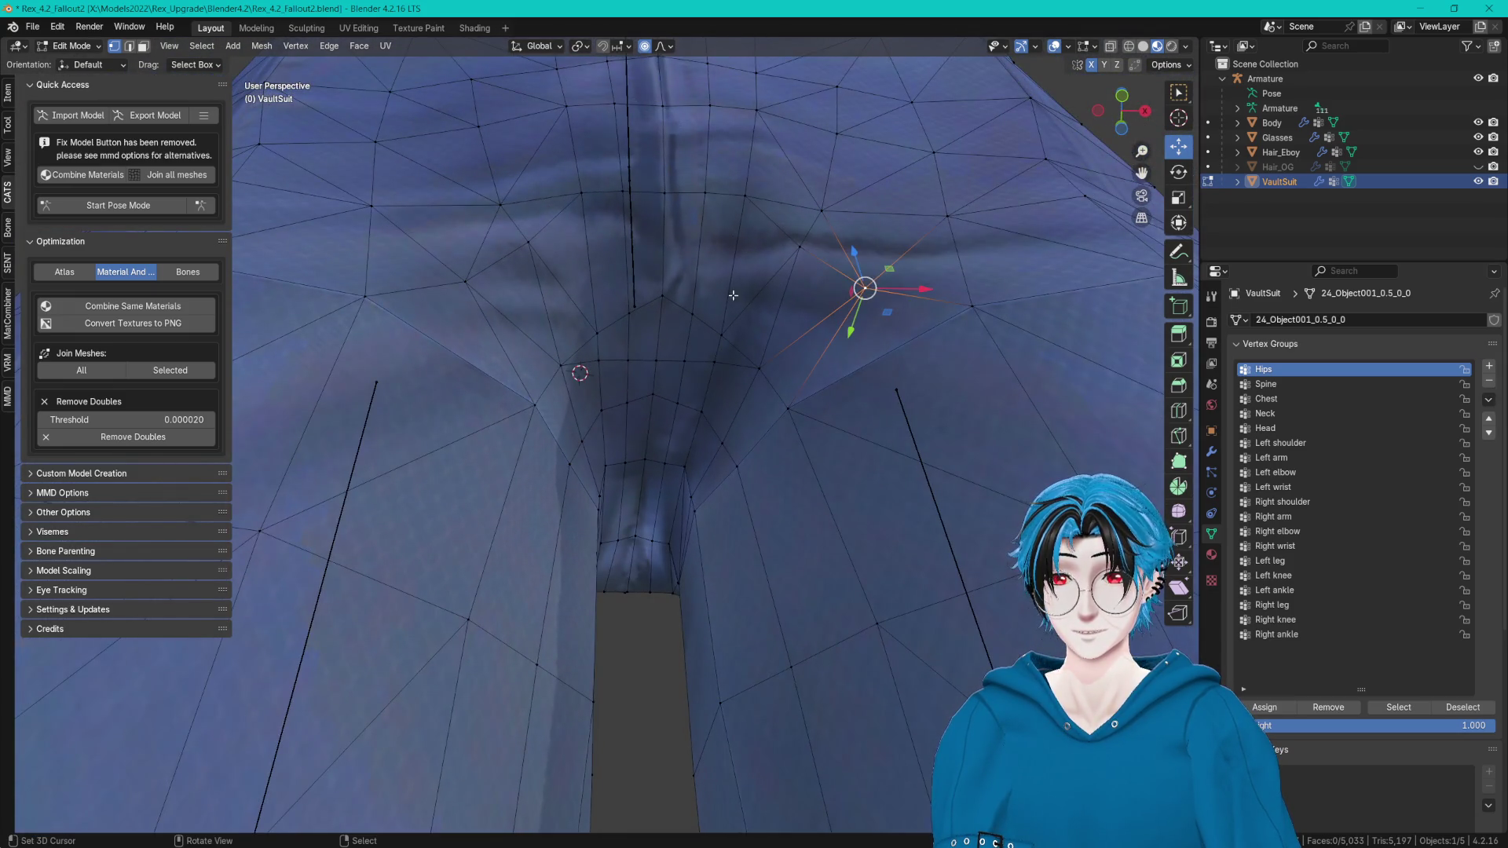
pyautogui.moveTo(626, 288)
pyautogui.mouseDown(button='middle')
pyautogui.moveTo(667, 321)
pyautogui.moveTo(667, 269)
pyautogui.mouseUp(button='middle')
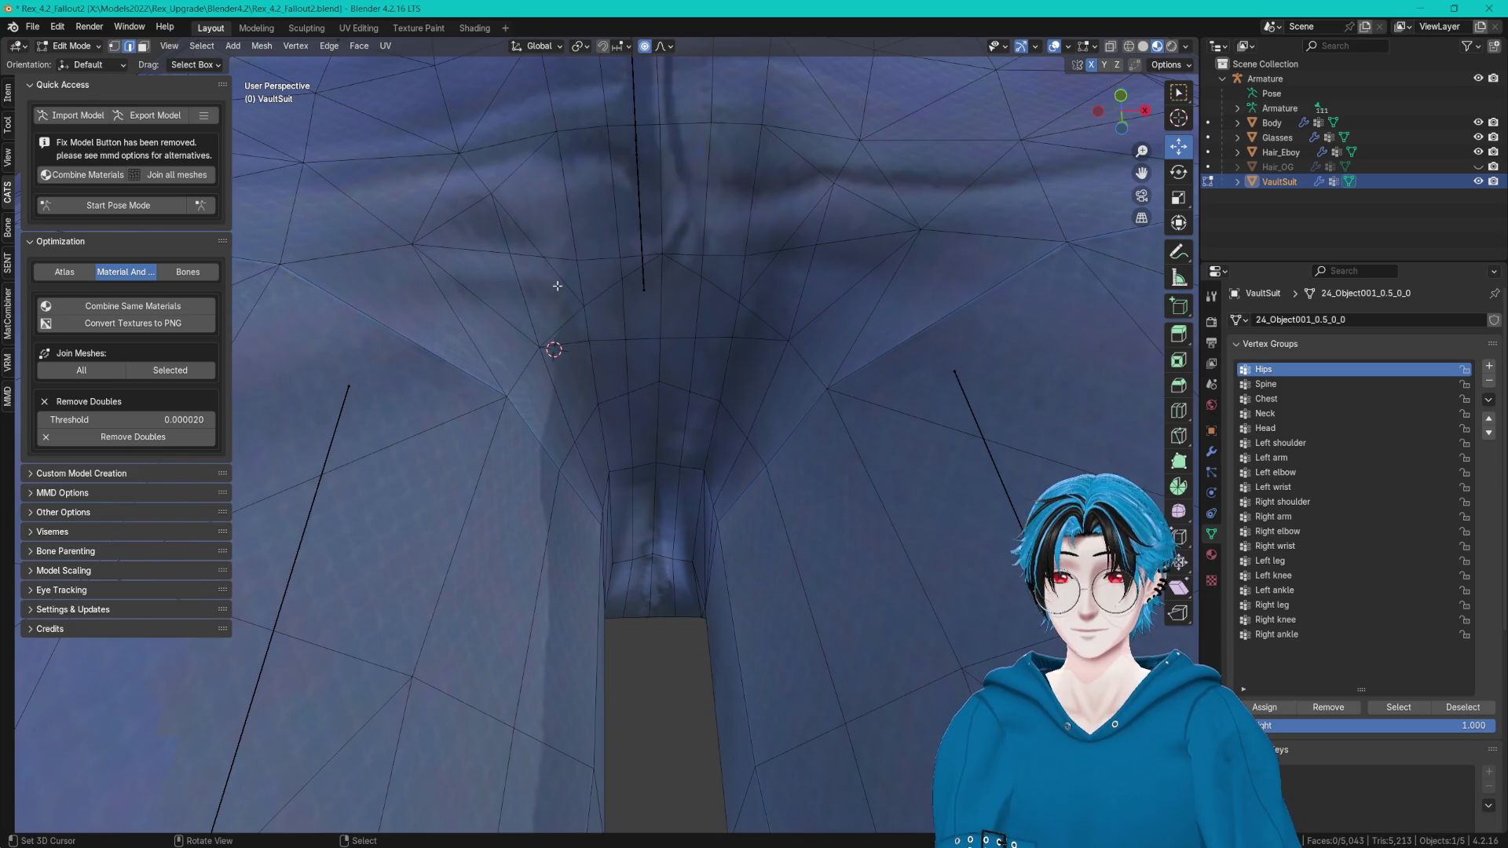
# Dissolve the selected crotch edges, inspect in vertex mode and clear the selection.
pyautogui.hotkey('ctrl', 'x')
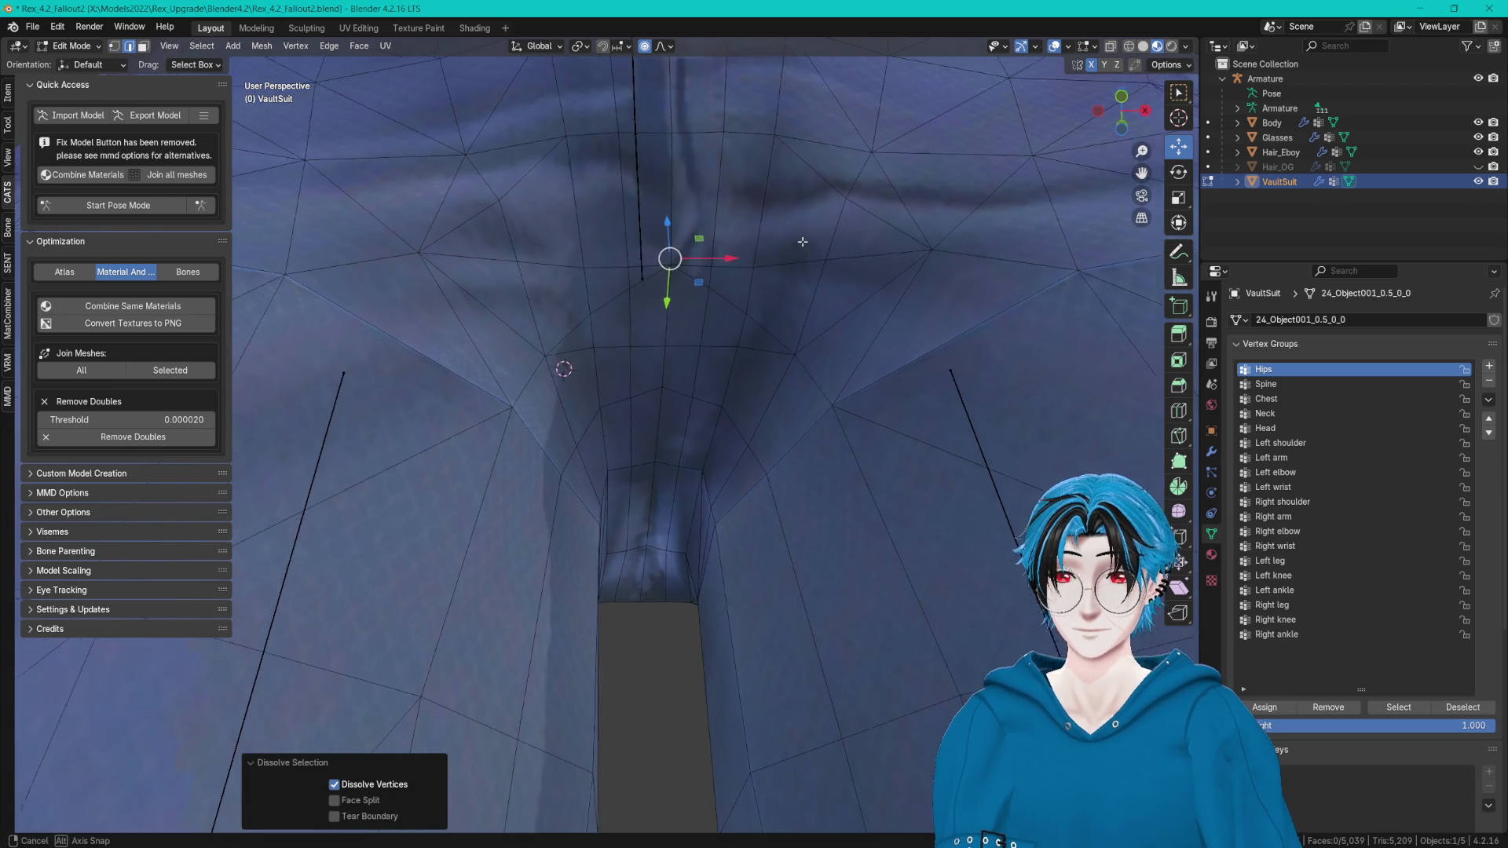
pyautogui.moveTo(798, 243); pyautogui.dragTo(791, 294, button='middle')
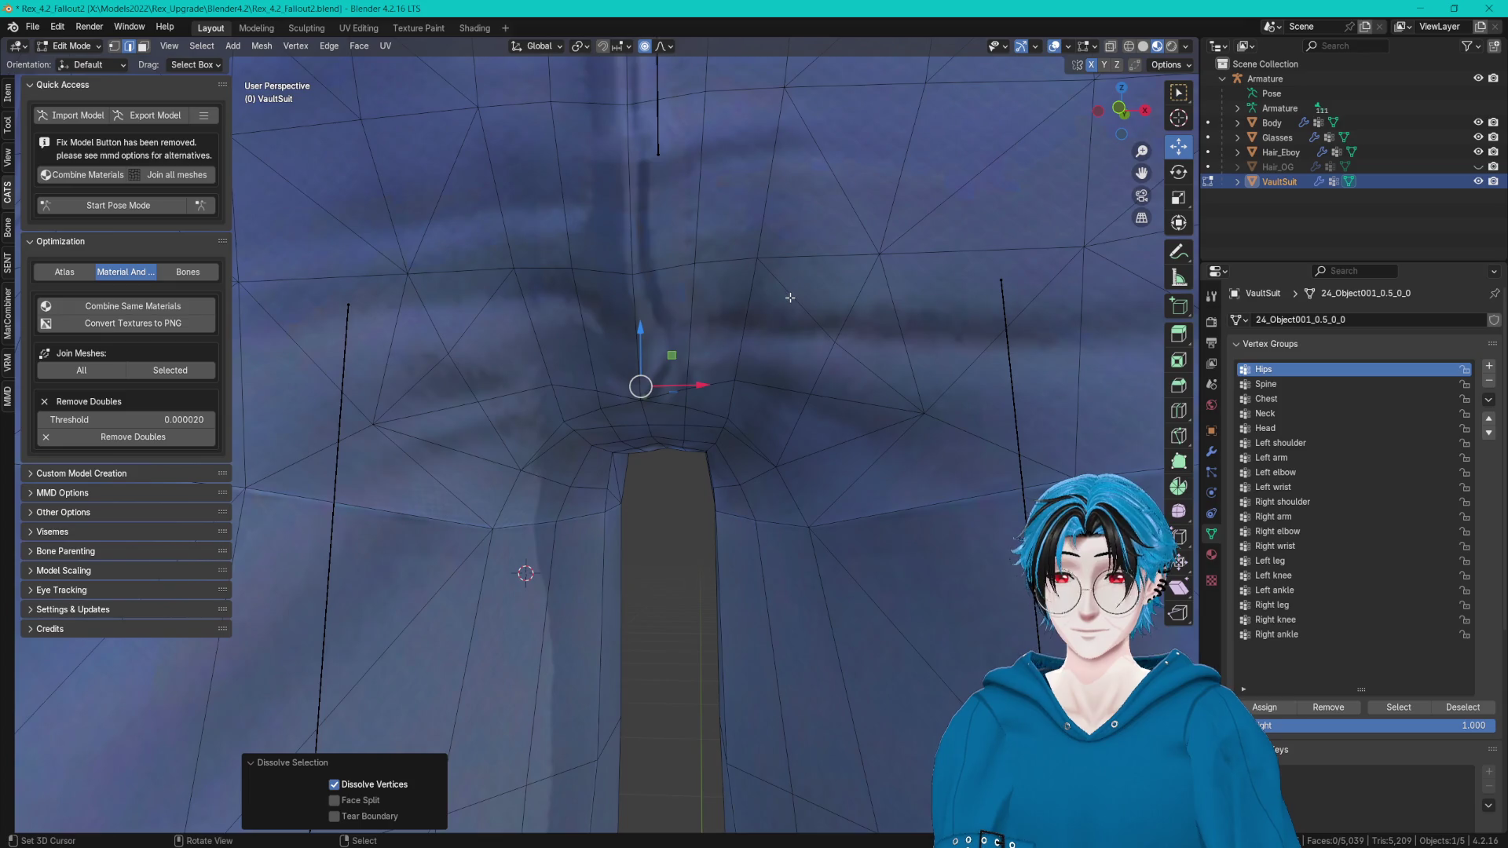
pyautogui.hotkey('ctrl', 'Tab')
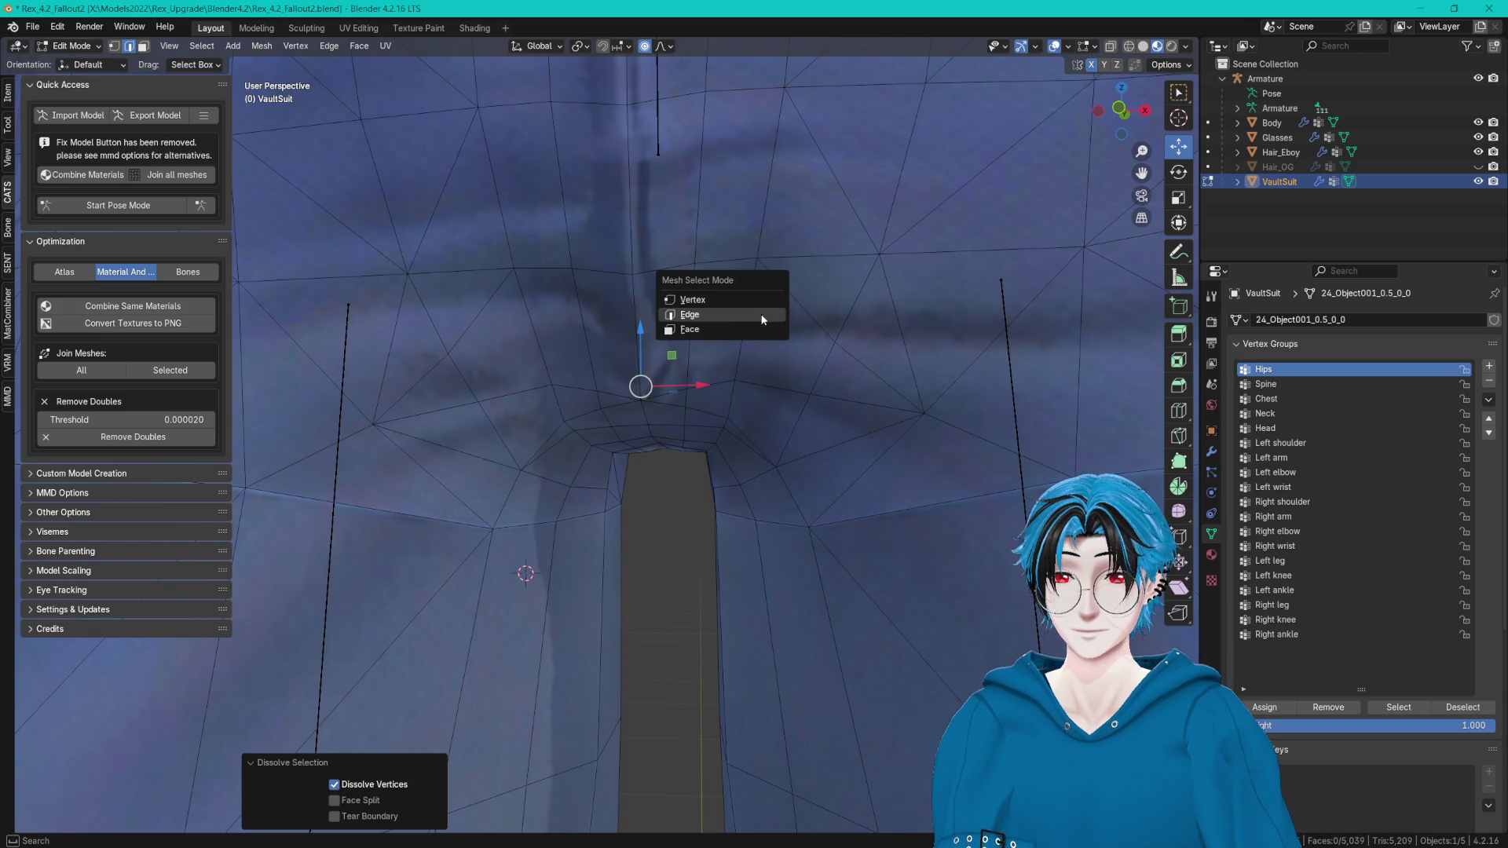
pyautogui.click(733, 299)
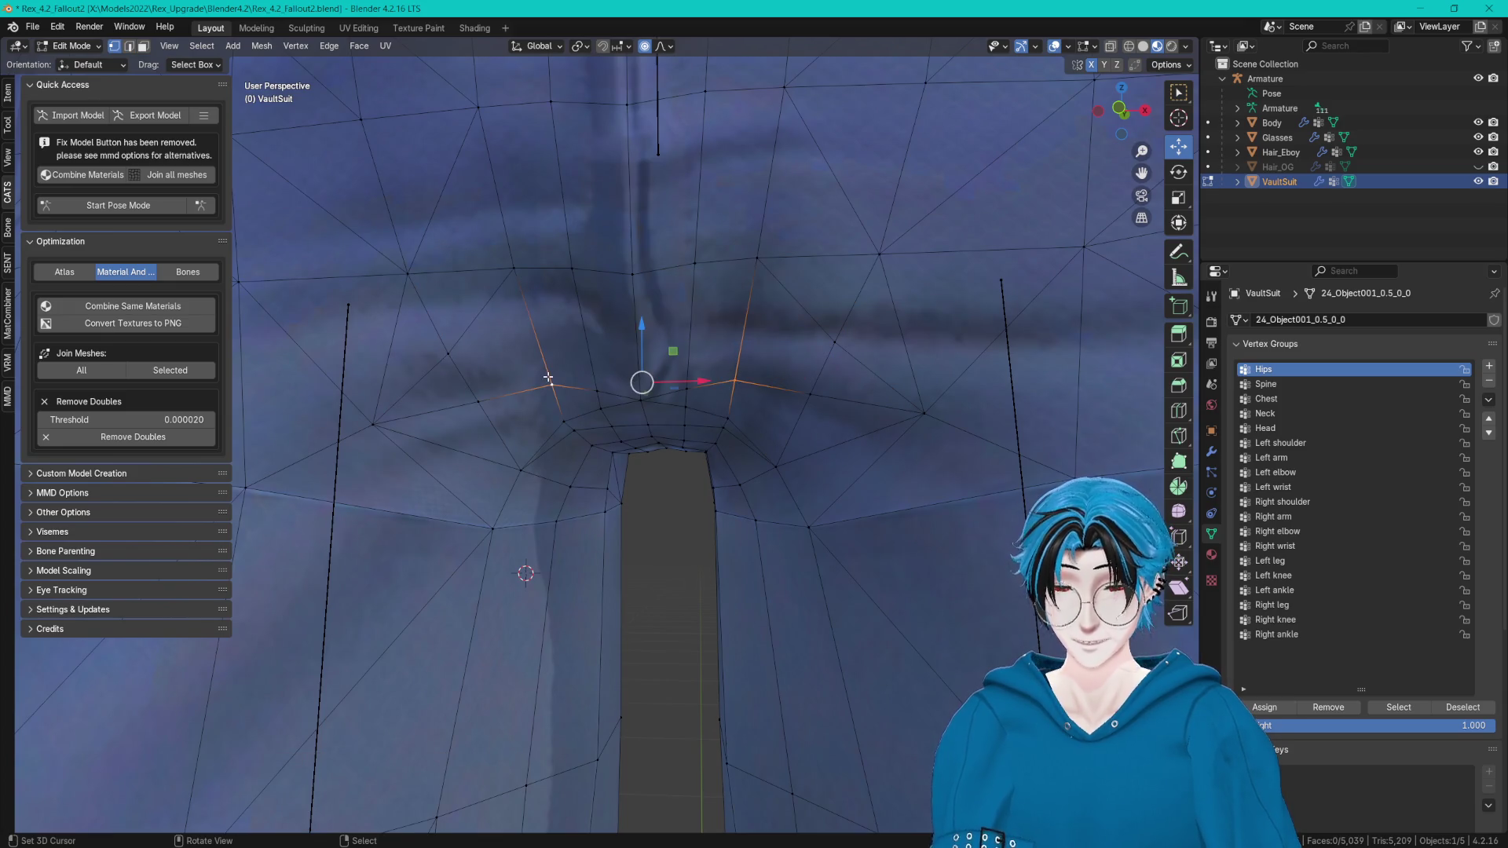
pyautogui.moveTo(702, 365)
pyautogui.mouseDown(button='middle')
pyautogui.moveTo(769, 218)
pyautogui.moveTo(798, 332)
pyautogui.moveTo(737, 289)
pyautogui.moveTo(622, 263)
pyautogui.mouseUp(button='middle')
pyautogui.hotkey('alt', 'a')
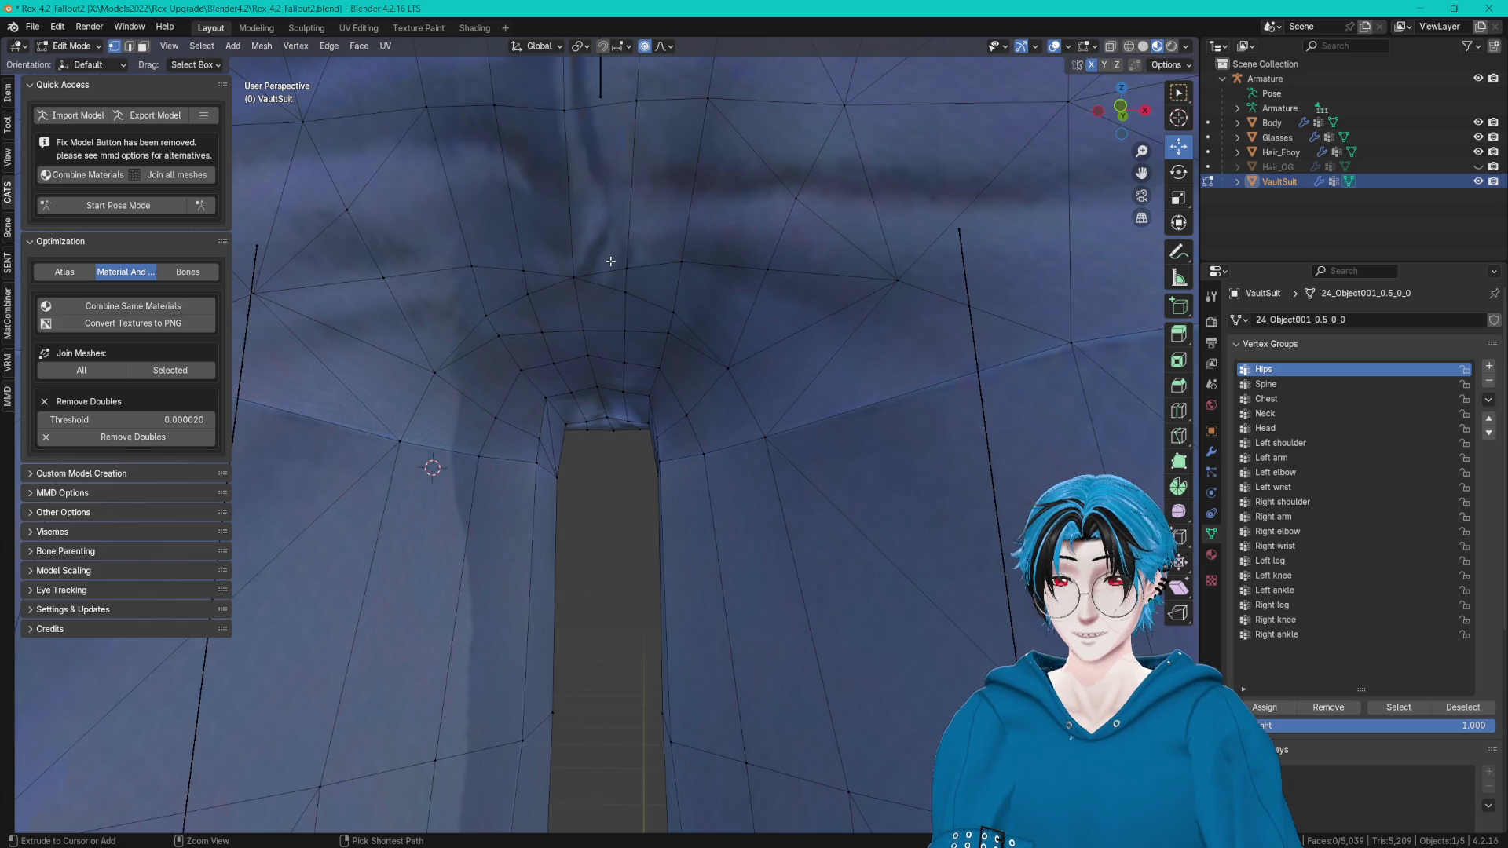
# Subdivide a crotch edge in edge select mode.
pyautogui.hotkey('ctrl', 'Tab')
pyautogui.click(611, 276)
pyautogui.click(581, 238)
pyautogui.hotkey('ctrl', 'e')
pyautogui.click(580, 239)
pyautogui.hotkey('ctrl', 'Tab')
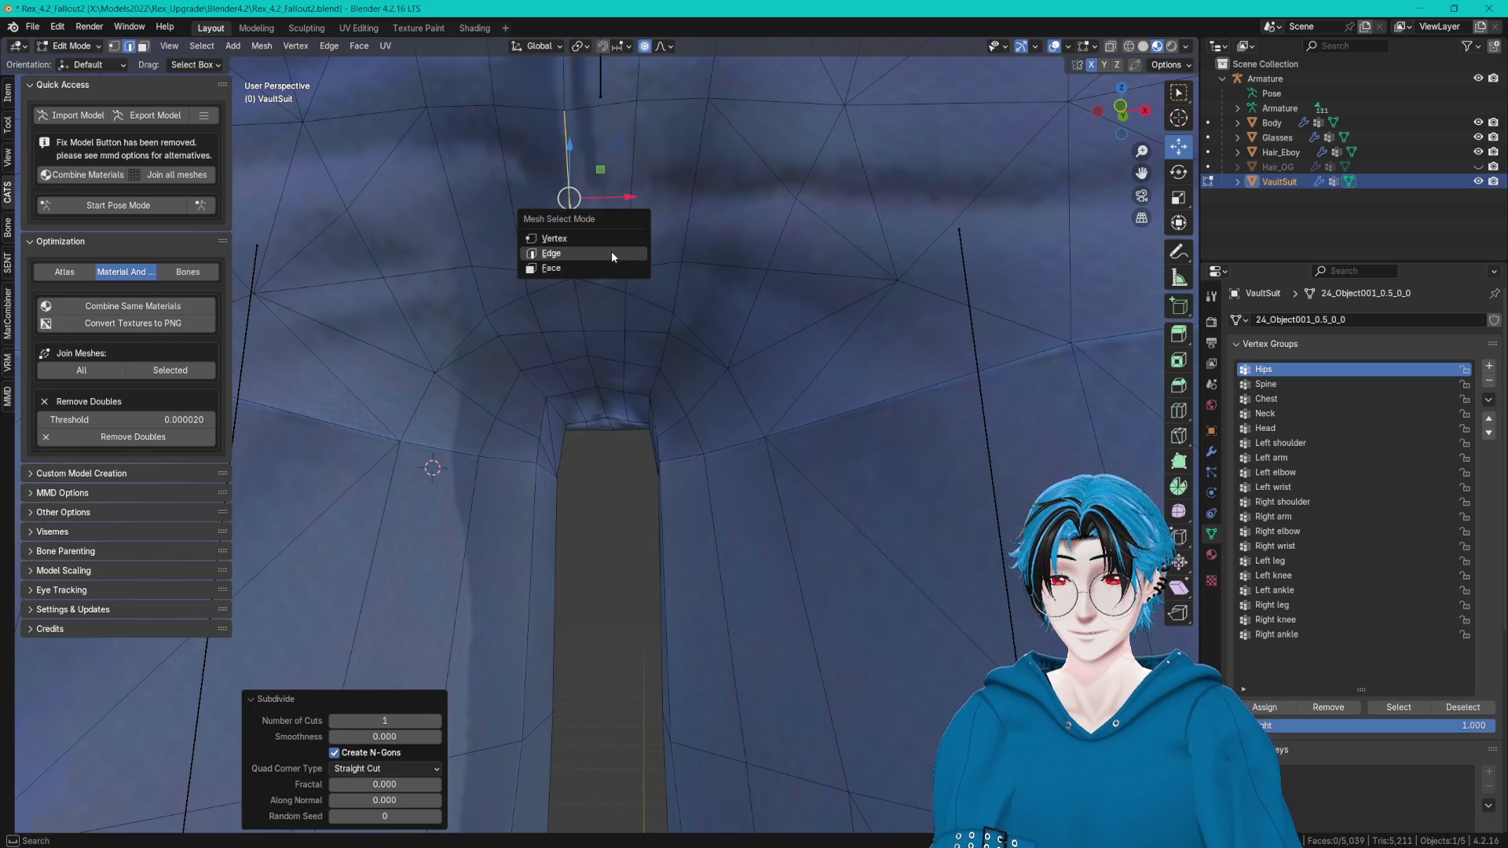
# Vertex-slide the new crotch vertex along its edges with G G and begin sliding another.
pyautogui.press('g')
pyautogui.press('g')
pyautogui.click(687, 201)
pyautogui.hotkey('ctrl', 'z')
pyautogui.press('g')
pyautogui.press('g')
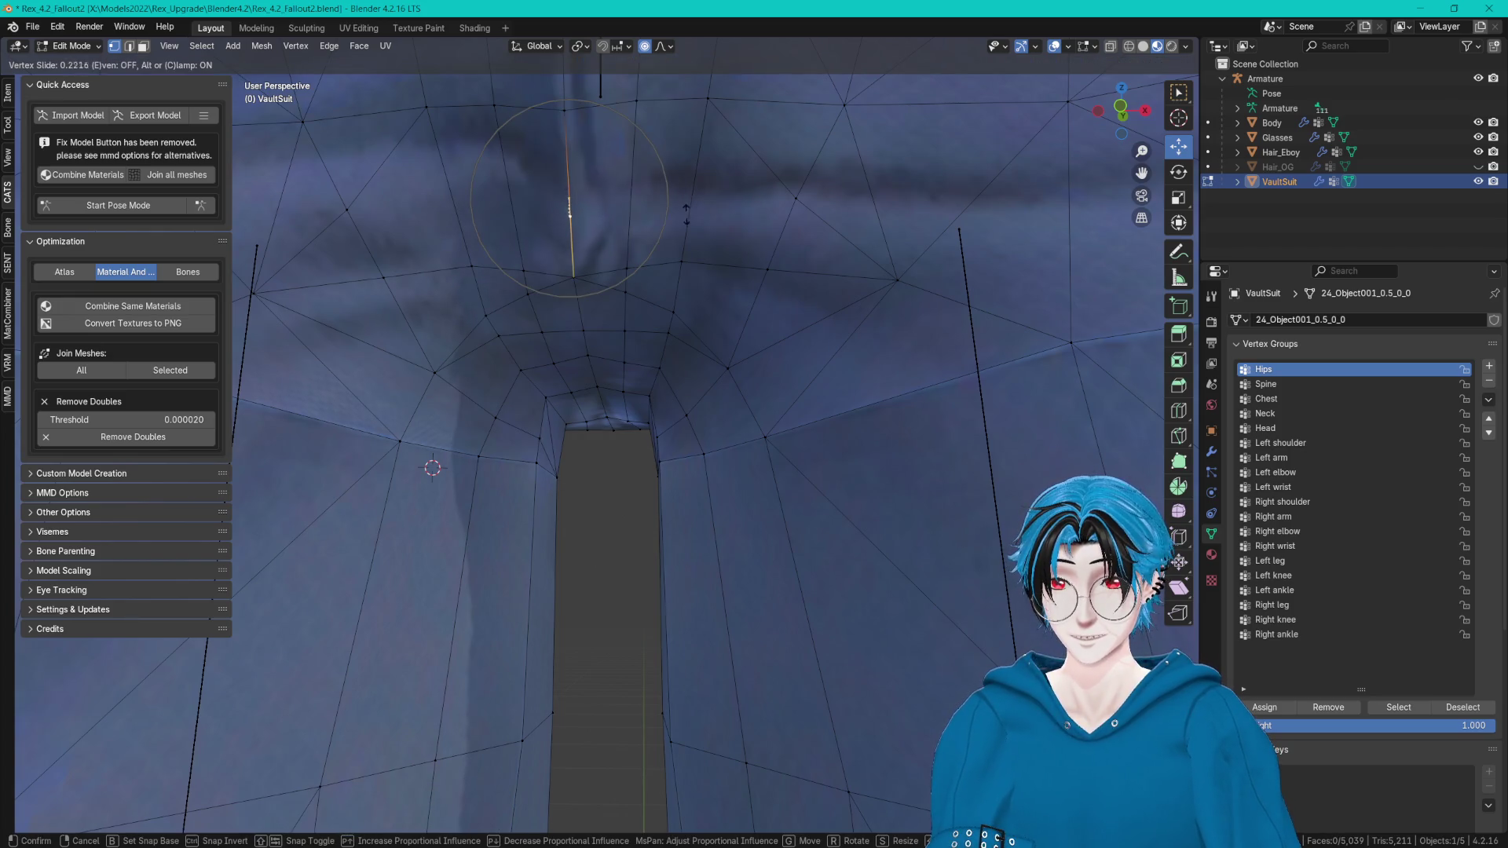
pyautogui.click(689, 257)
pyautogui.moveTo(610, 263)
pyautogui.mouseDown(button='middle')
pyautogui.moveTo(767, 326)
pyautogui.moveTo(663, 327)
pyautogui.mouseUp(button='middle')
pyautogui.press('g')
pyautogui.press('g')
# Cancel the slide, select a vertex above the crotch gap and dissolve it.
pyautogui.rightClick(663, 320)
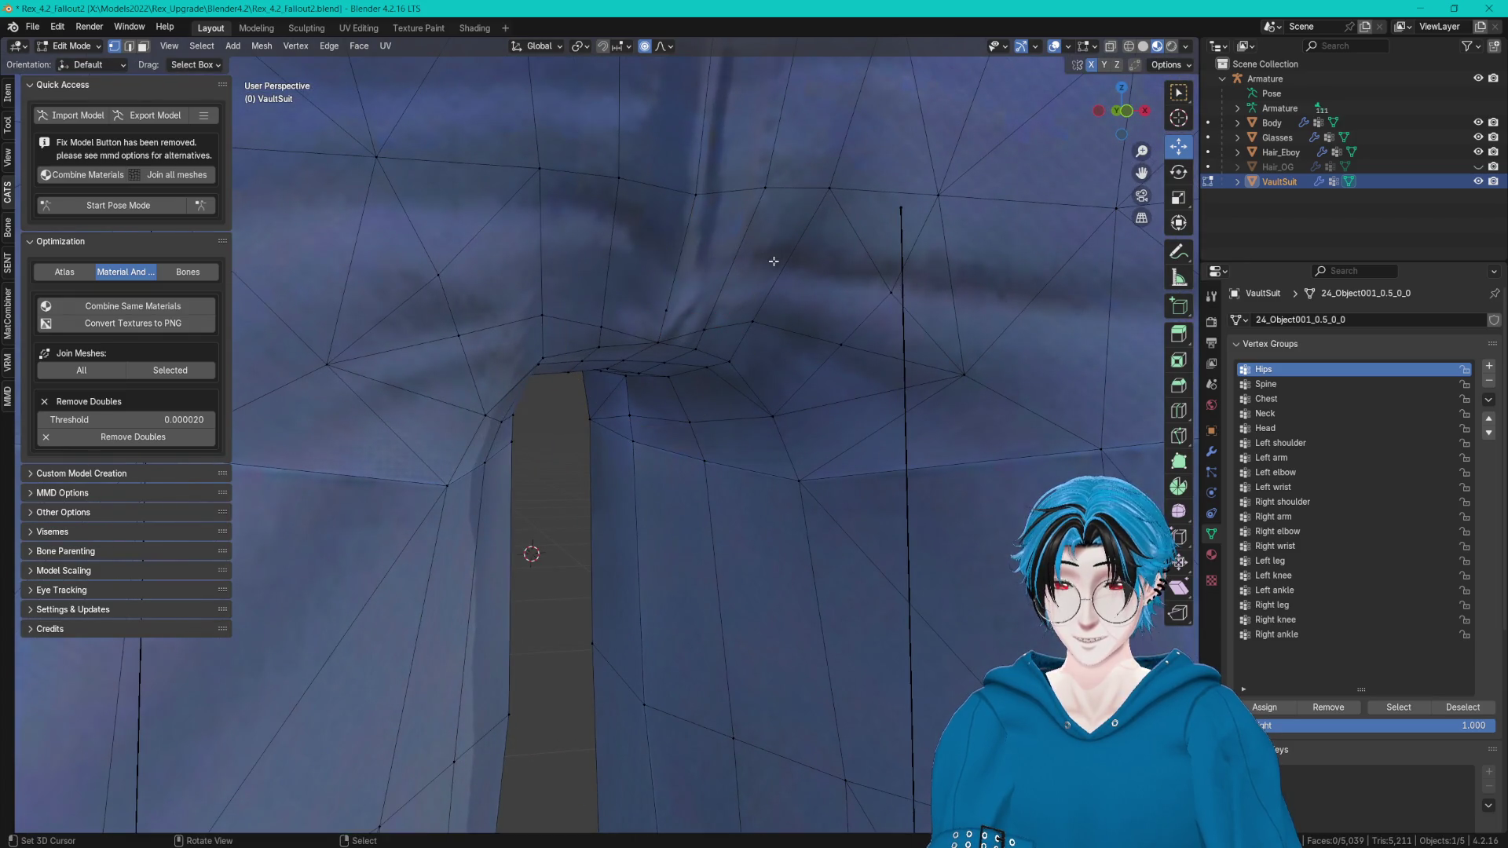
pyautogui.hotkey('ctrl', 'Tab')
pyautogui.click(704, 270)
pyautogui.click(719, 314)
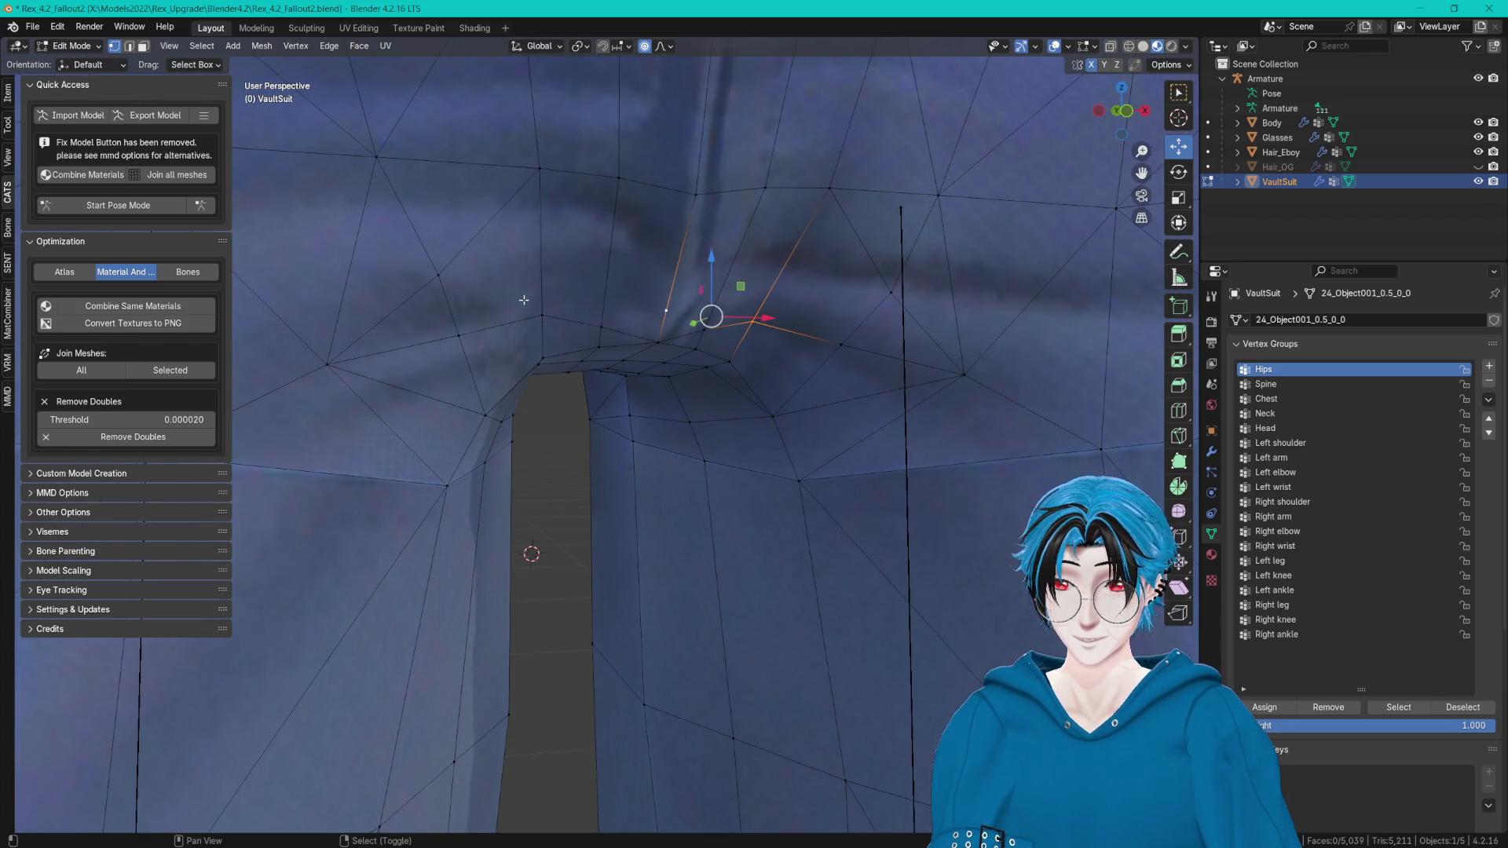
pyautogui.moveTo(530, 301)
pyautogui.mouseDown(button='middle')
pyautogui.moveTo(690, 269)
pyautogui.moveTo(663, 263)
pyautogui.moveTo(666, 235)
pyautogui.mouseUp(button='middle')
pyautogui.hotkey('ctrl', 'Tab')
pyautogui.click(672, 293)
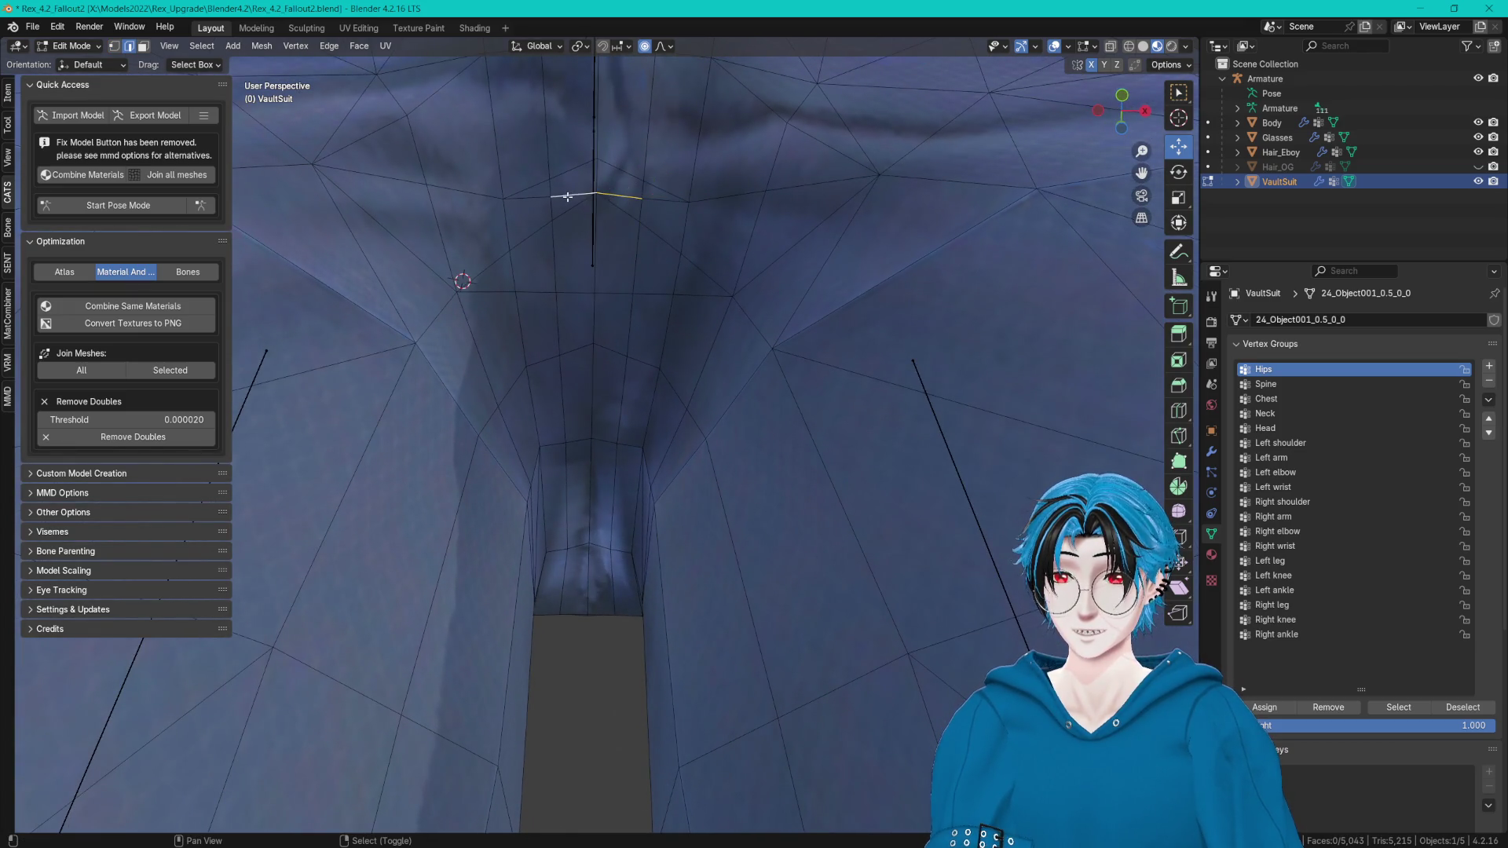
pyautogui.hotkey('ctrl', 'x')
pyautogui.moveTo(651, 200); pyautogui.dragTo(740, 300, button='middle')
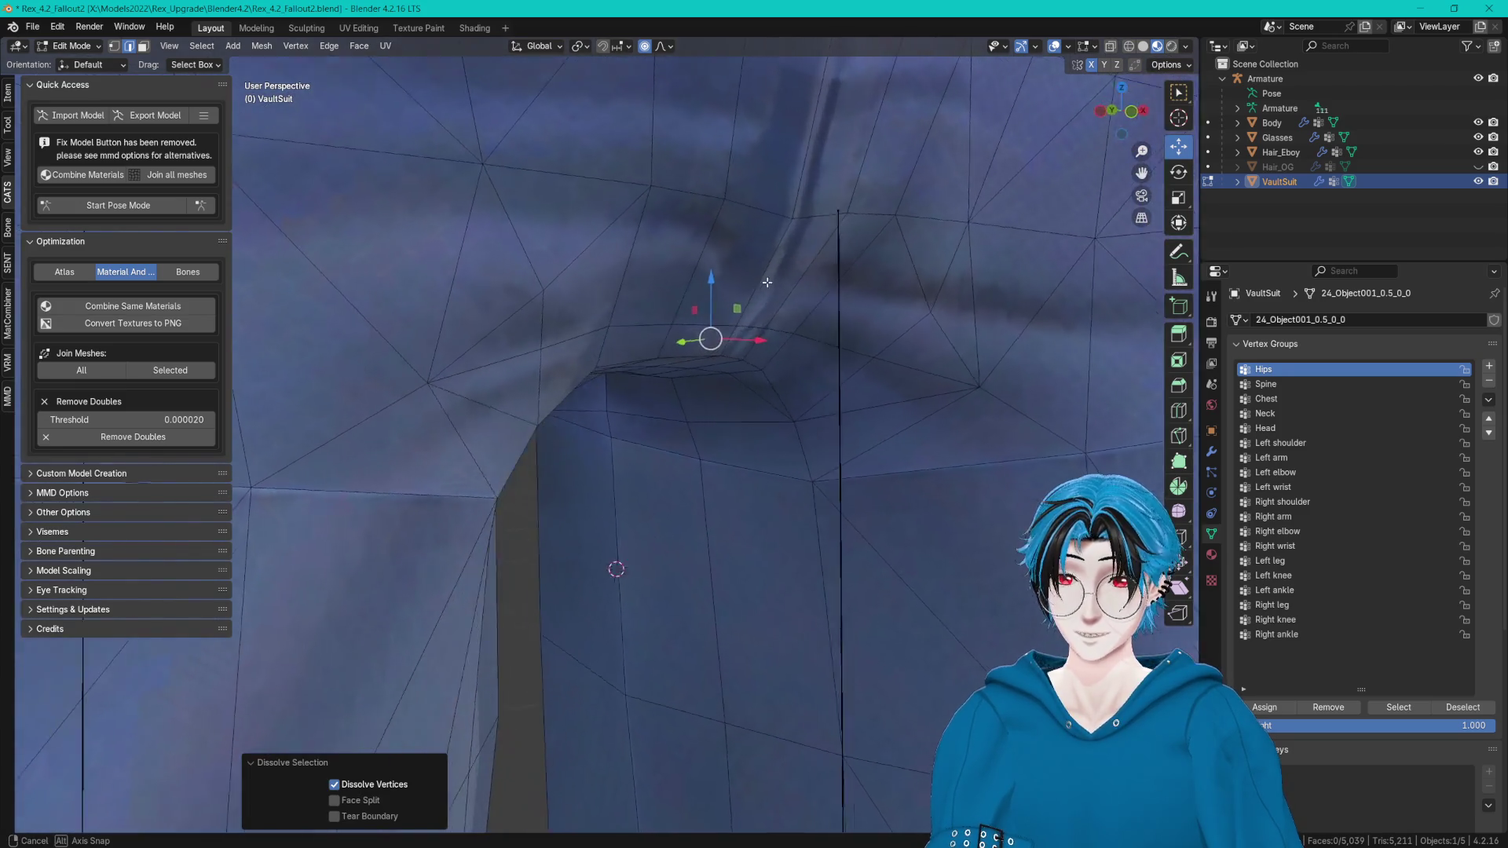
# Circle-select a patch of crotch vertices and apply Smooth Vertices.
pyautogui.hotkey('ctrl', 'Tab')
pyautogui.click(584, 322)
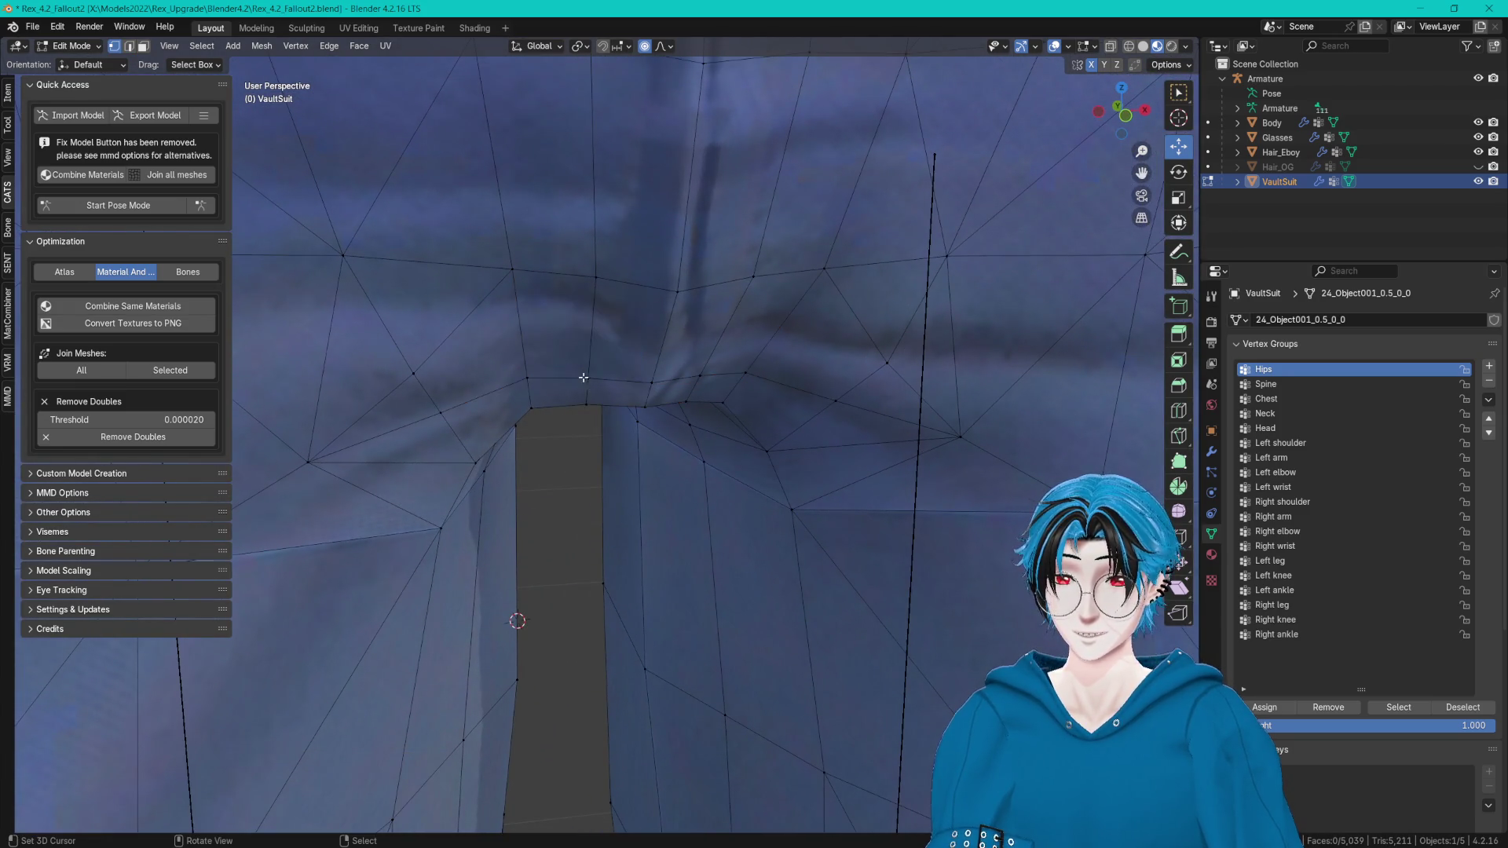
pyautogui.moveTo(583, 376); pyautogui.dragTo(548, 286, button='middle')
pyautogui.press('c')
pyautogui.click(589, 253)
pyautogui.rightClick(652, 251)
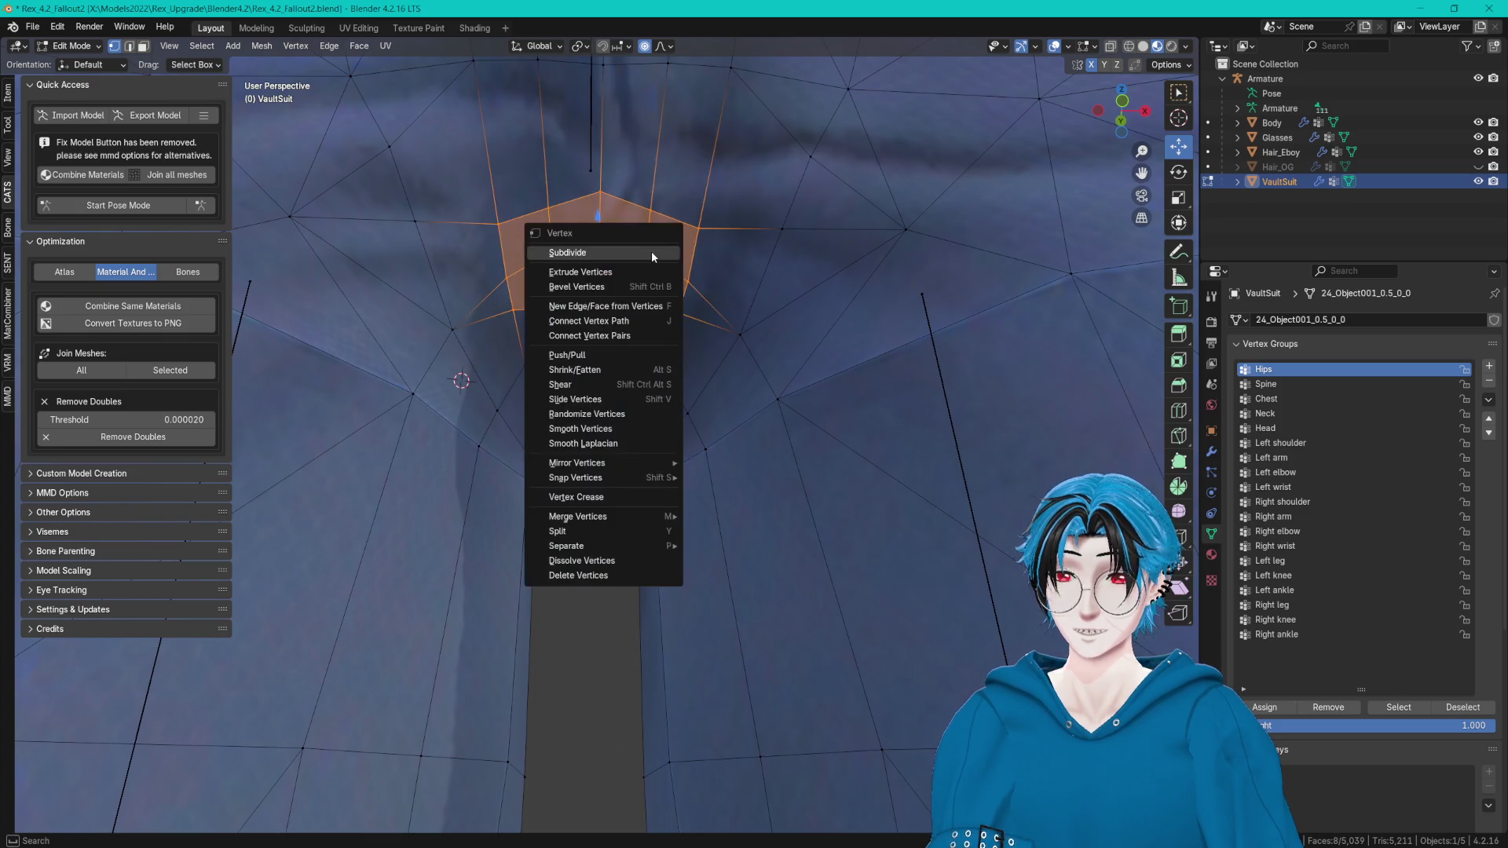
pyautogui.click(614, 427)
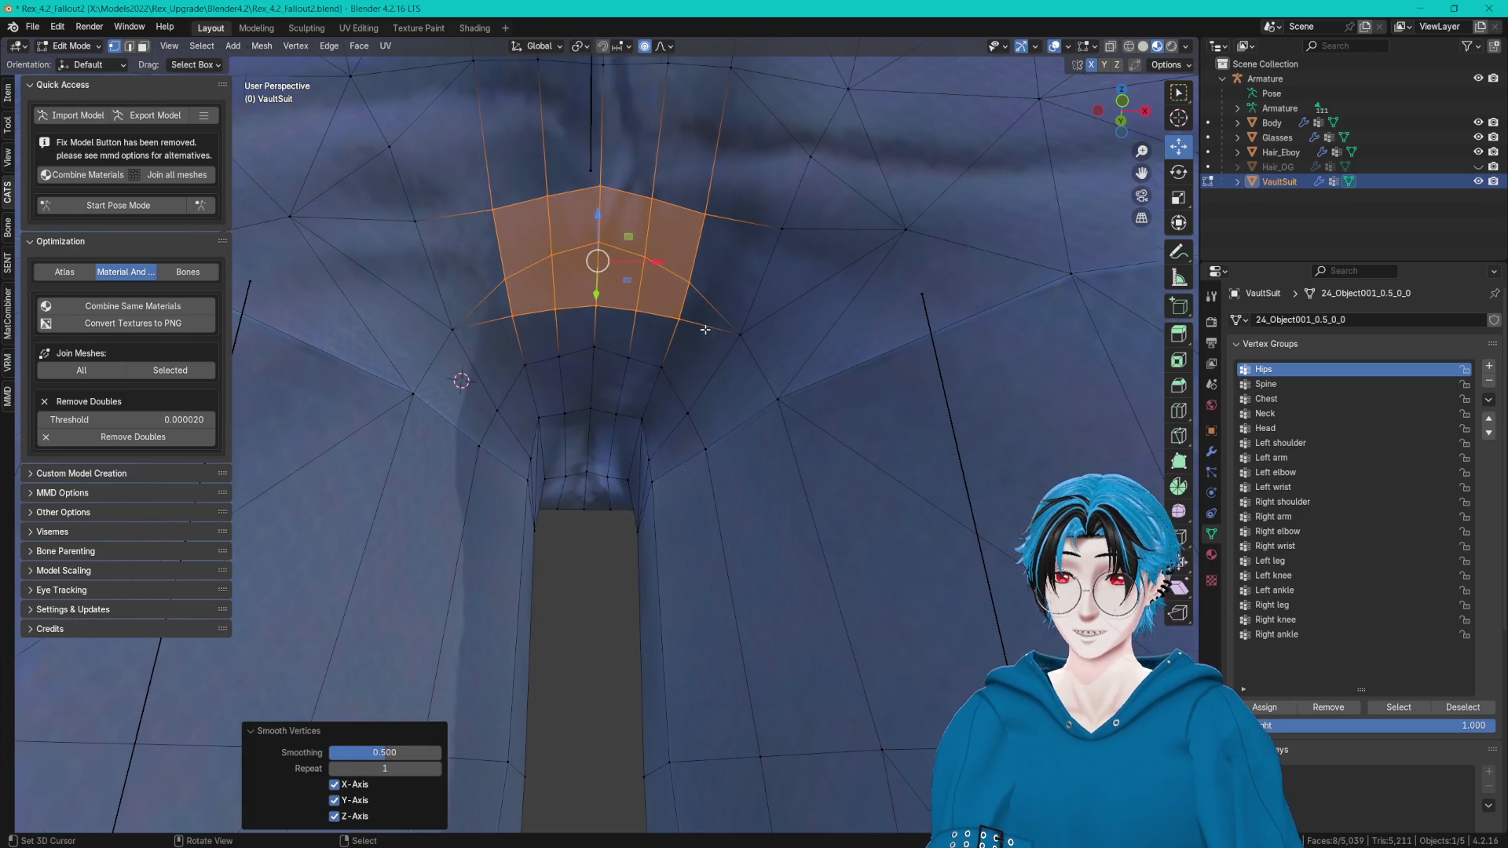
pyautogui.rightClick(760, 387)
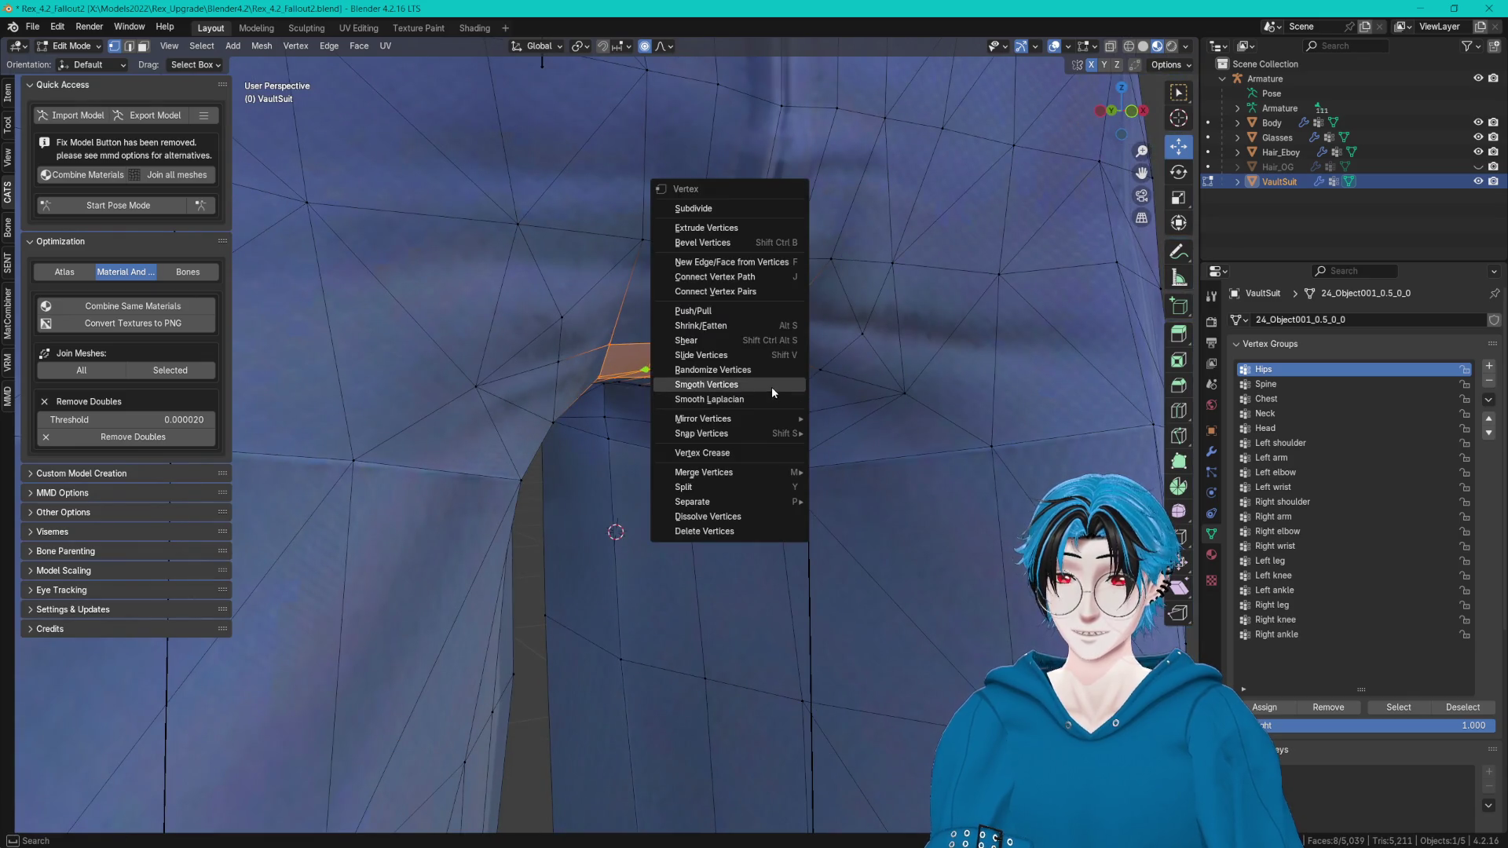